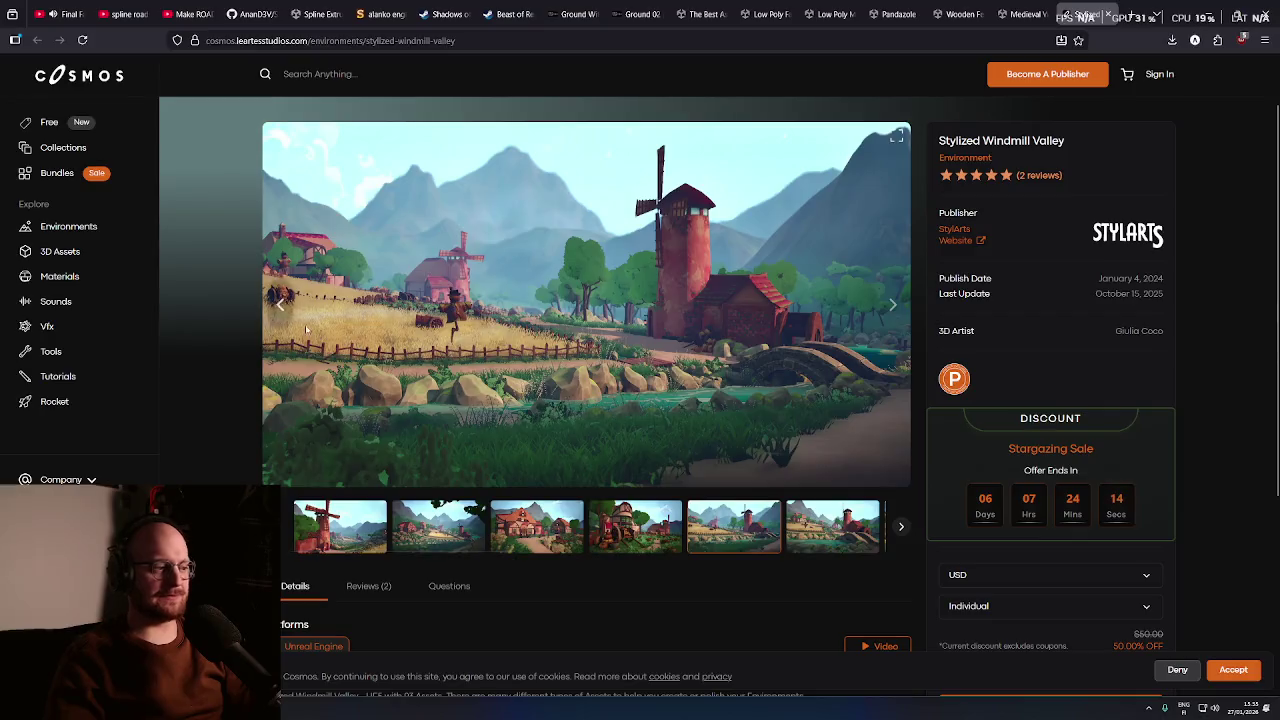
Page through the Stylized Windmill Valley gallery to the riverside windmill and wooden-bridge farm shots
{"action": "left_click", "coordinate": [901, 528]}
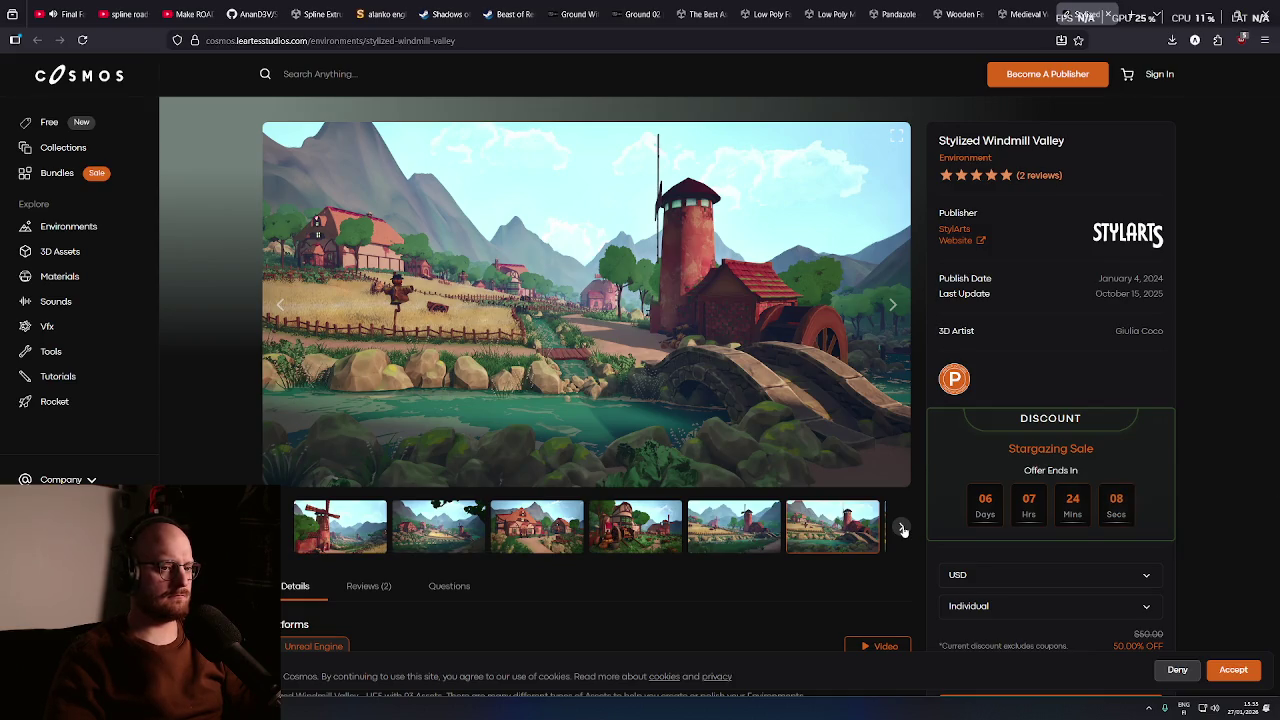
{"action": "left_click", "coordinate": [902, 530]}
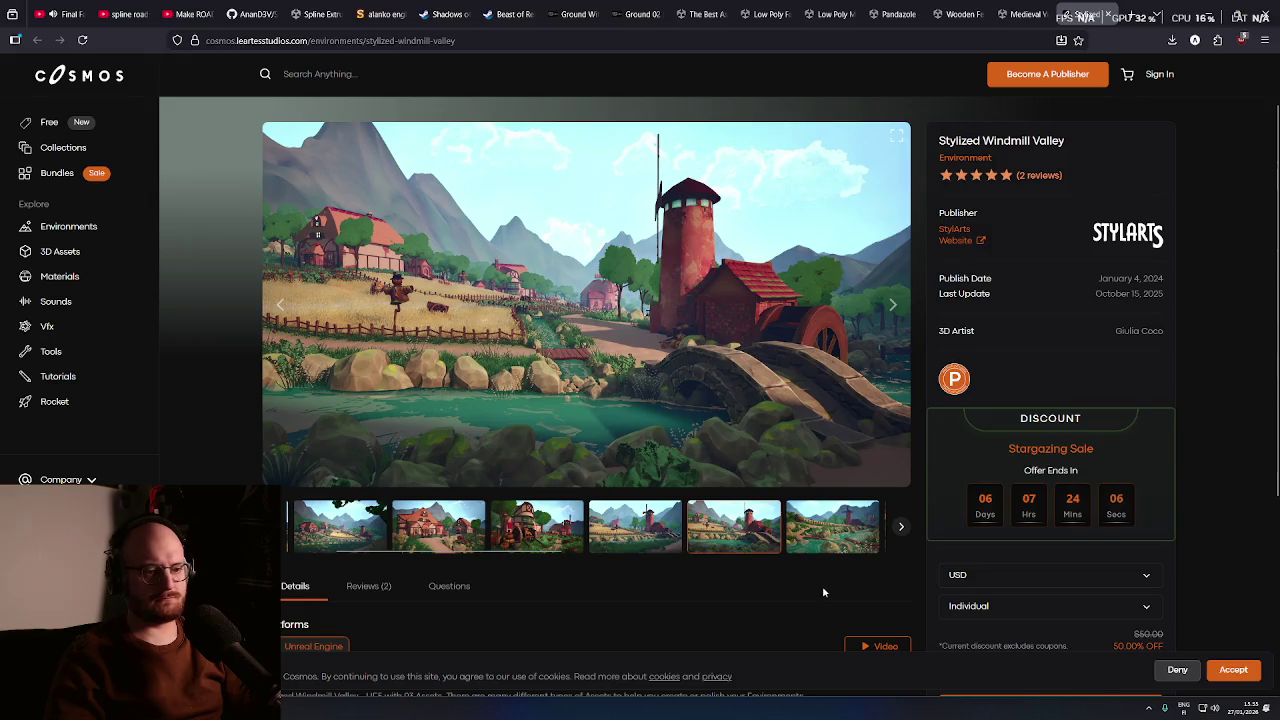
{"action": "scroll", "coordinate": [822, 590], "scroll_direction": "down", "scroll_amount": 2}
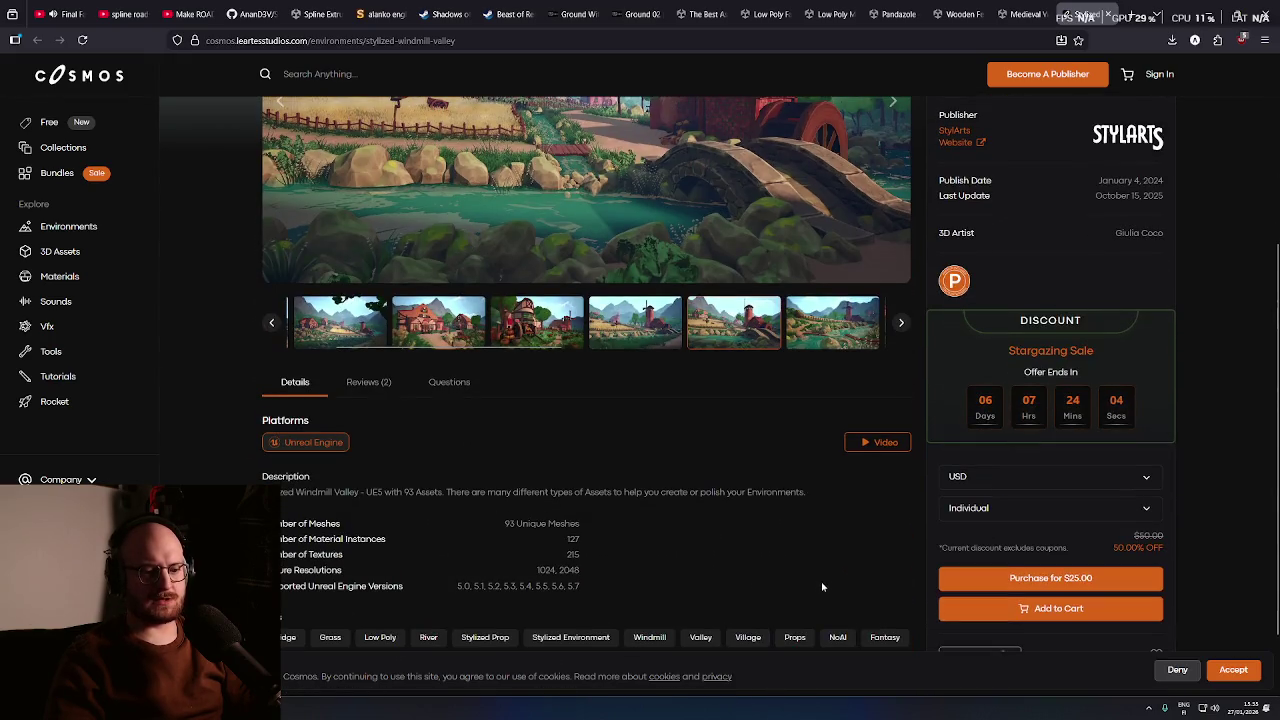
{"action": "scroll", "coordinate": [822, 587], "scroll_direction": "up", "scroll_amount": 2}
{"action": "left_click", "coordinate": [902, 531]}
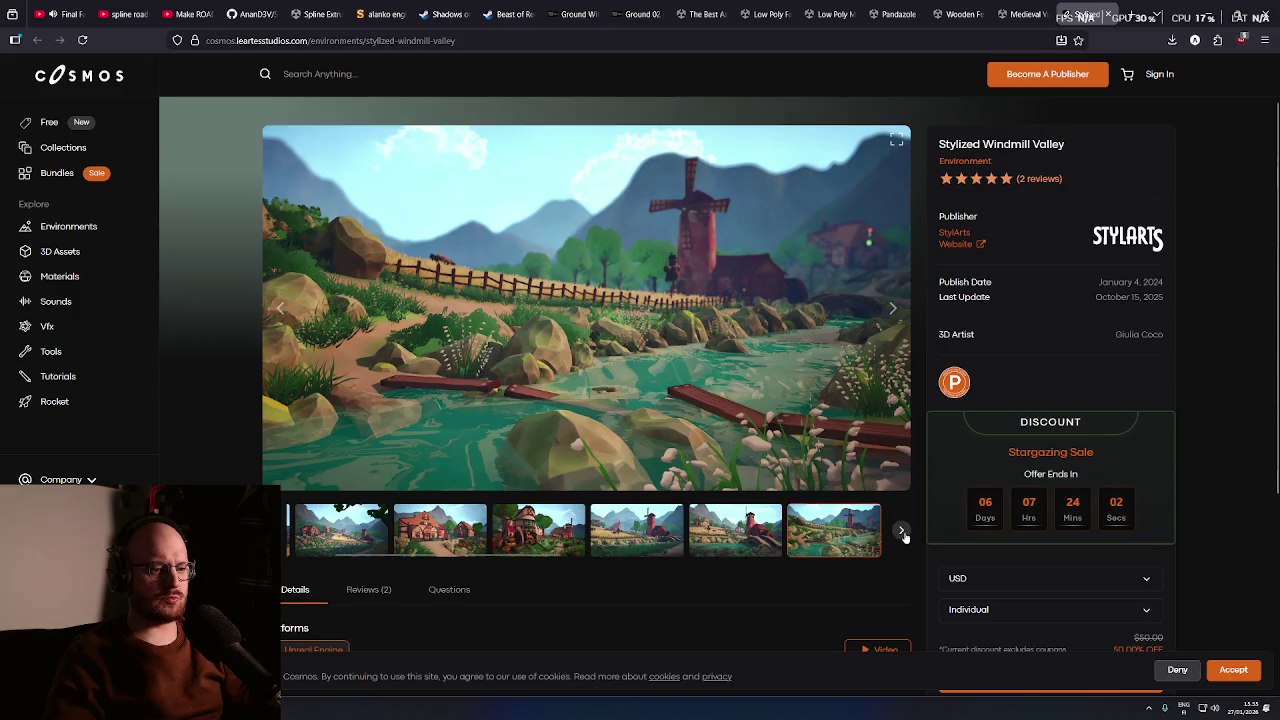
{"action": "left_click", "coordinate": [903, 535]}
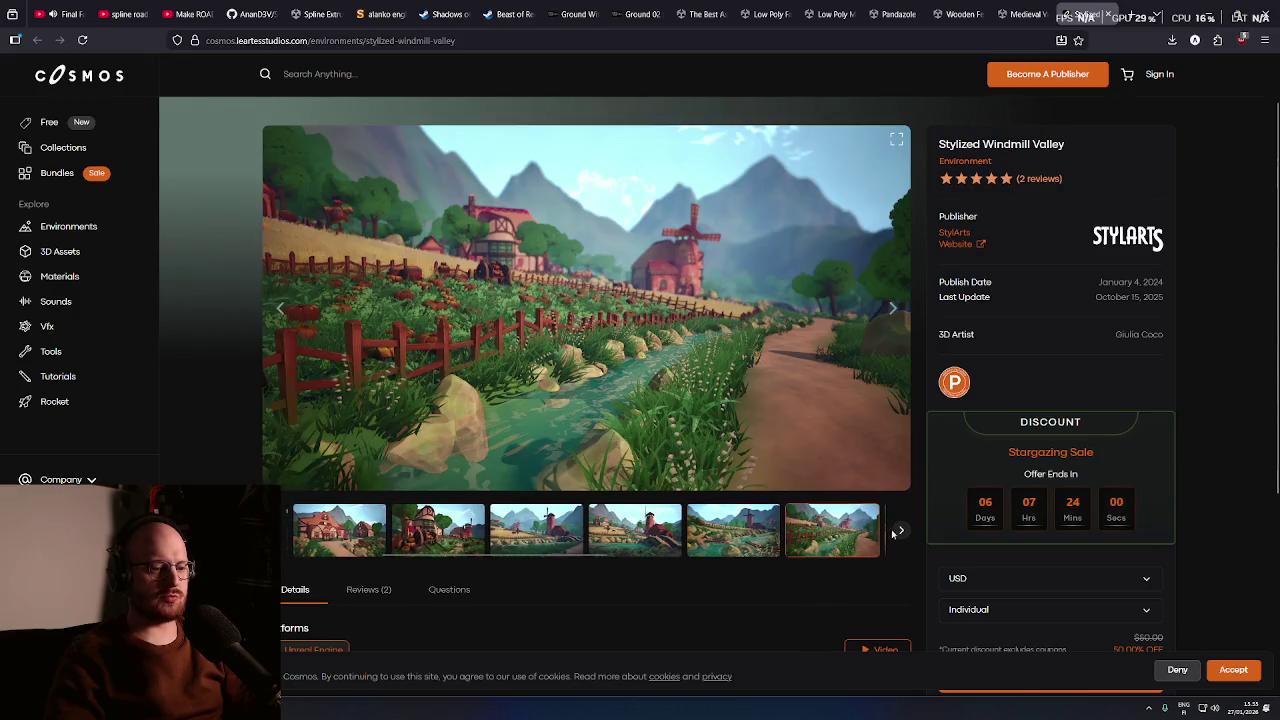
{"action": "left_click", "coordinate": [900, 533]}
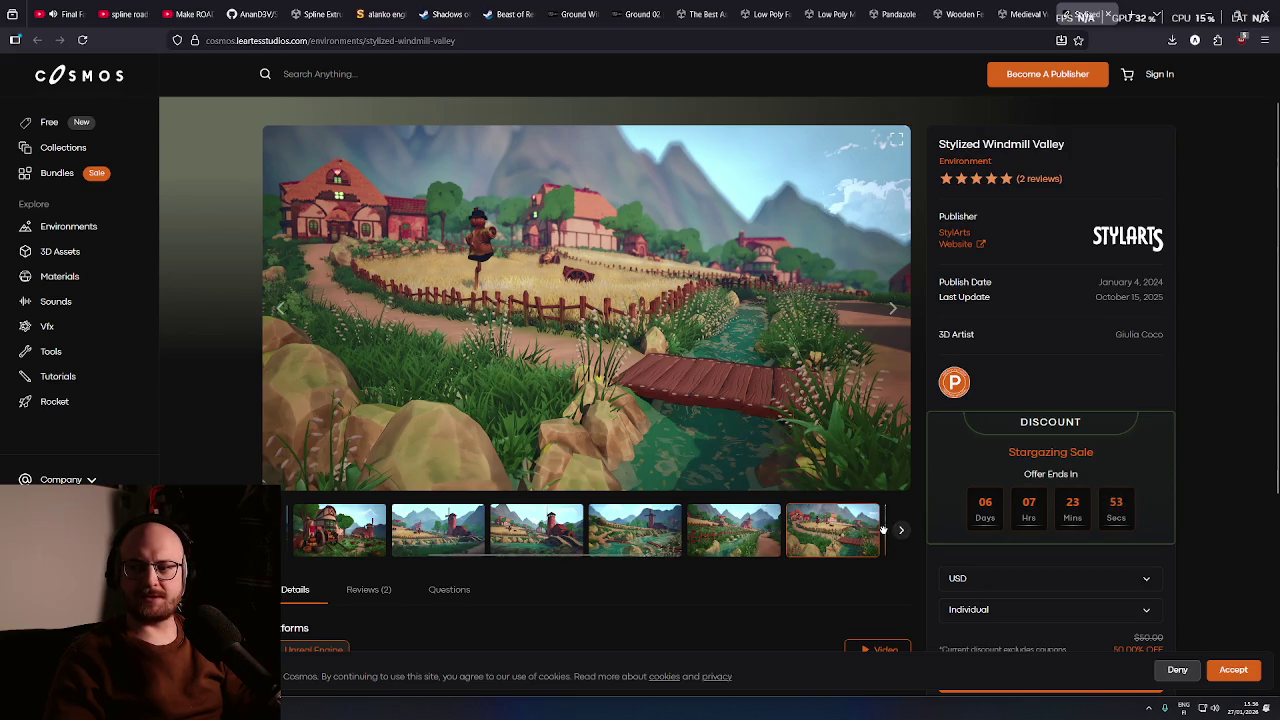
Reveal more screenshots in the strip and display the windmill close-up beside the wheat field
{"action": "scroll", "coordinate": [714, 603], "scroll_direction": "down", "scroll_amount": 1}
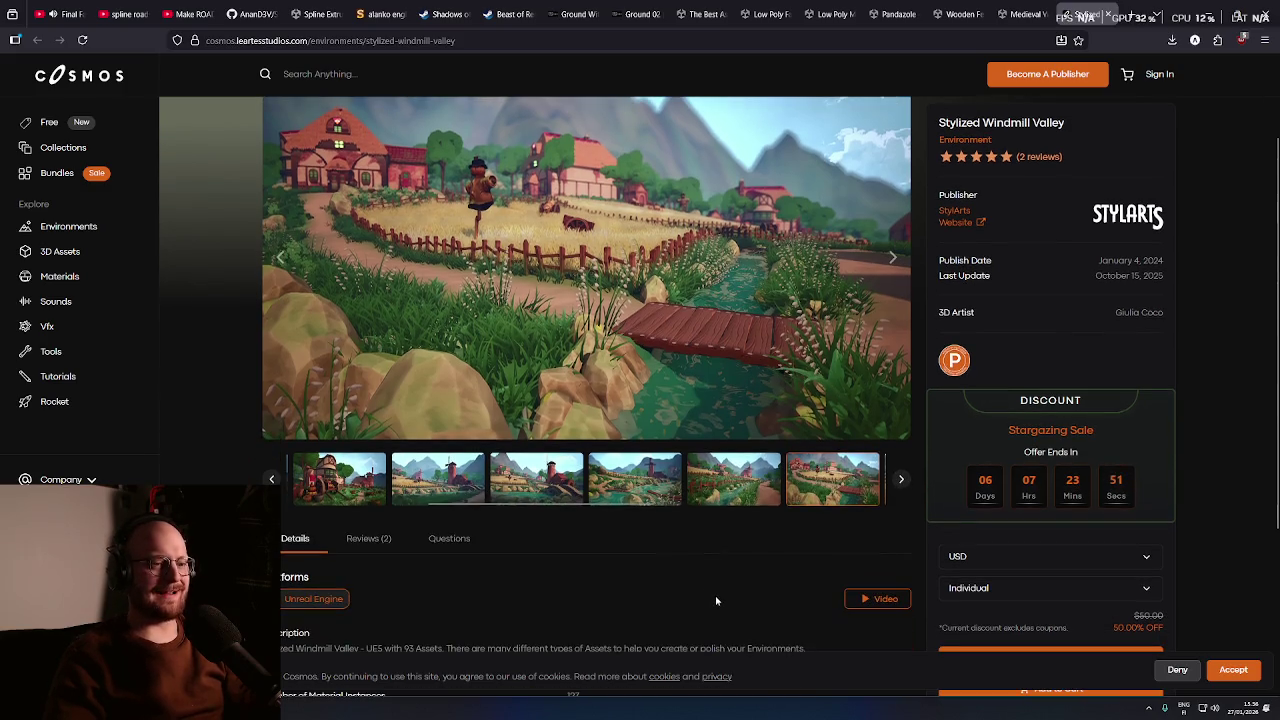
{"action": "scroll", "coordinate": [724, 583], "scroll_direction": "down", "scroll_amount": 3}
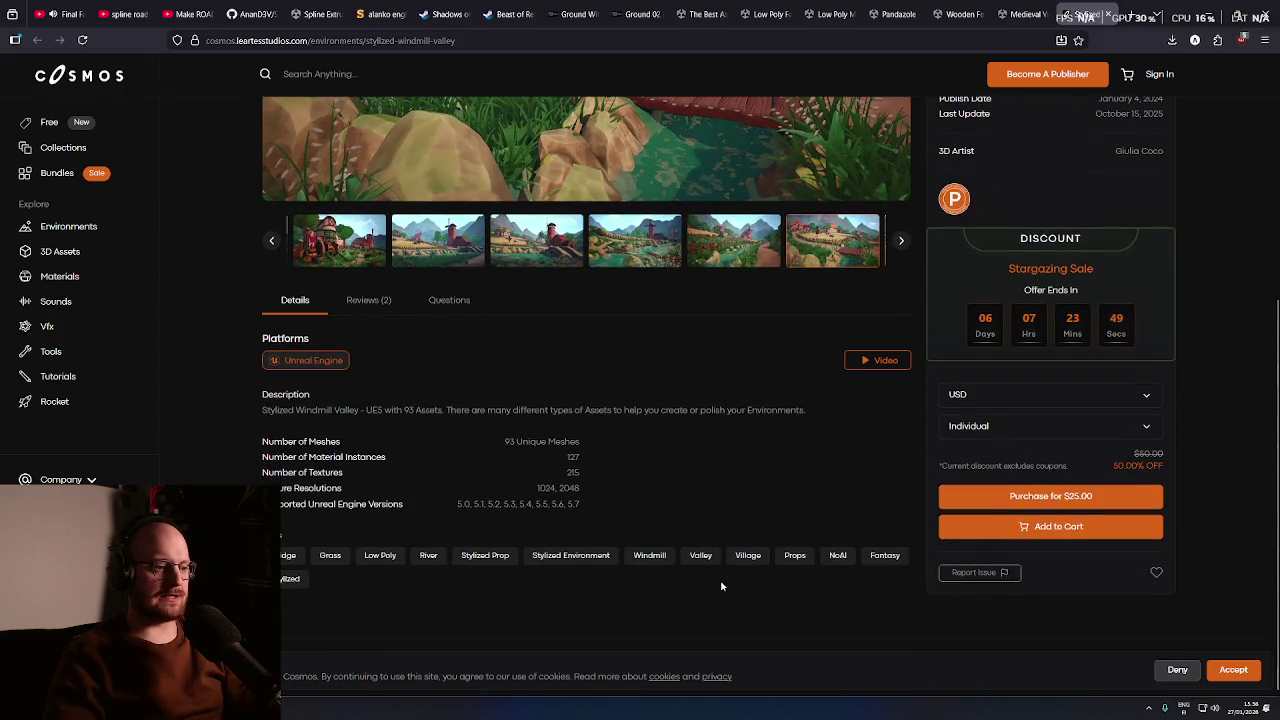
{"action": "scroll", "coordinate": [715, 582], "scroll_direction": "up", "scroll_amount": 3}
{"action": "scroll", "coordinate": [700, 578], "scroll_direction": "down", "scroll_amount": 2}
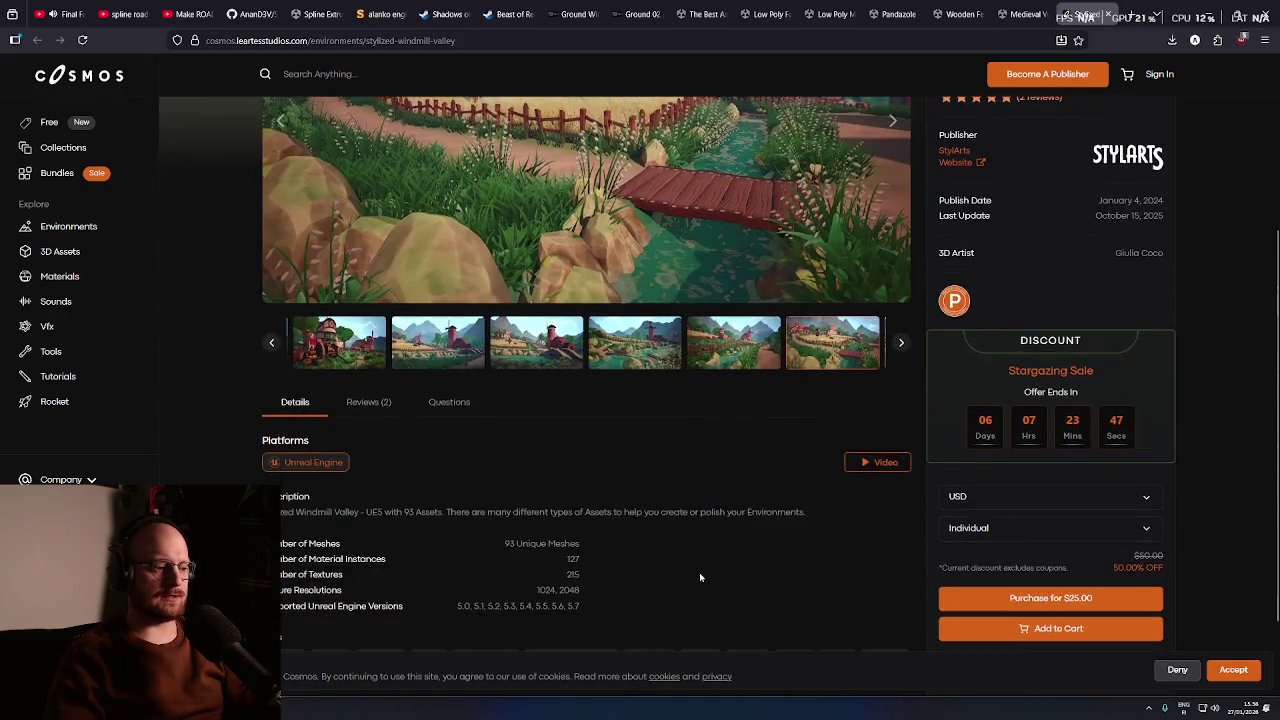
{"action": "scroll", "coordinate": [700, 577], "scroll_direction": "down", "scroll_amount": 1}
{"action": "middle_click", "coordinate": [683, 614]}
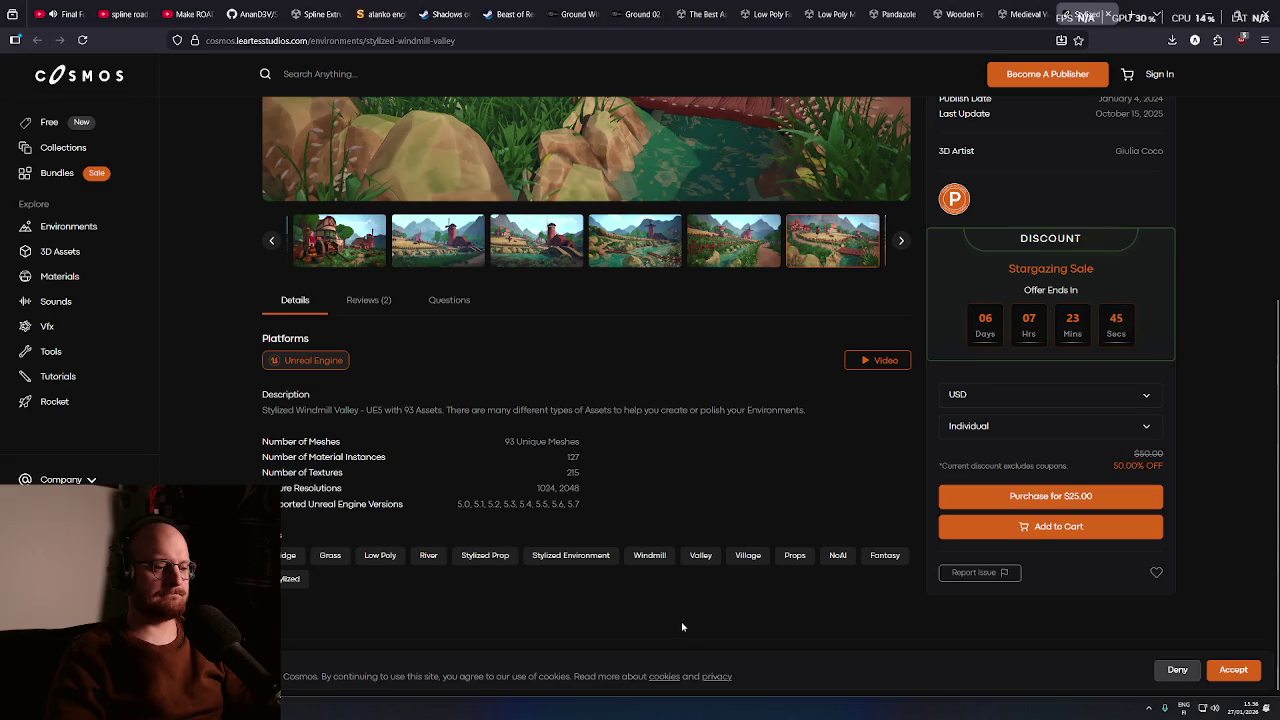
{"action": "scroll", "coordinate": [681, 629], "scroll_direction": "up", "scroll_amount": 3}
{"action": "left_click", "coordinate": [902, 500]}
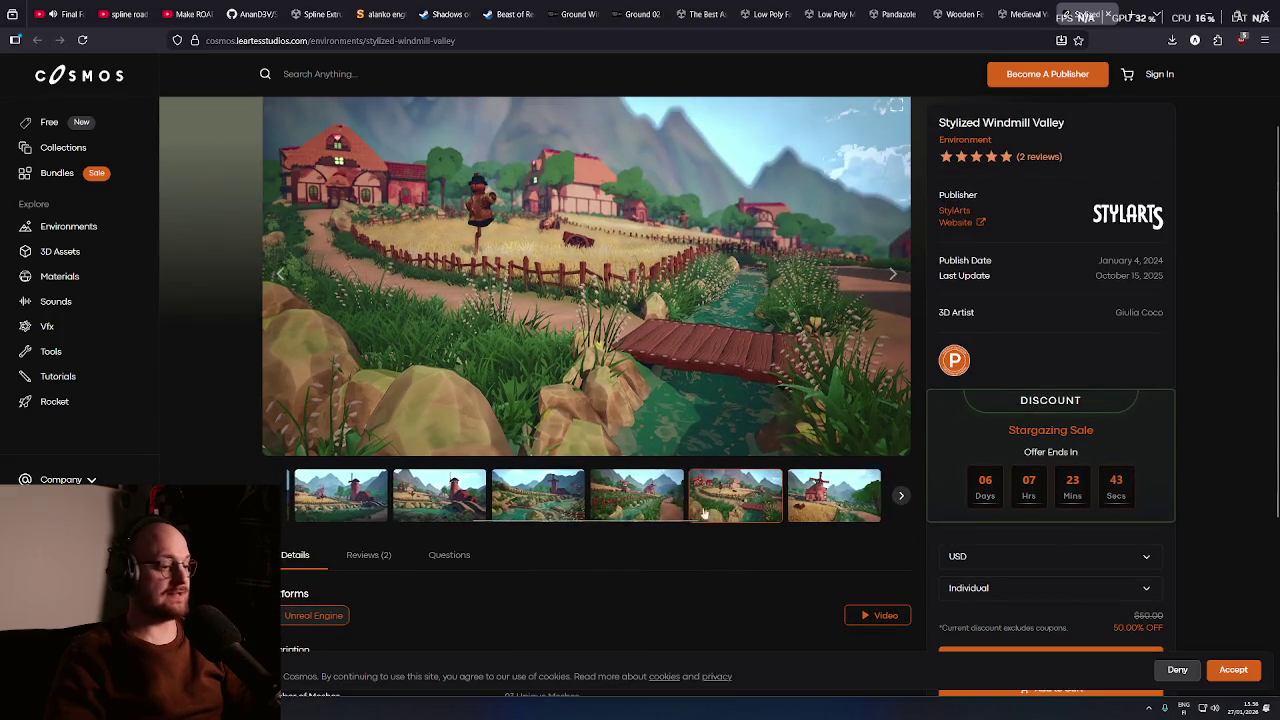
{"action": "left_click", "coordinate": [820, 508]}
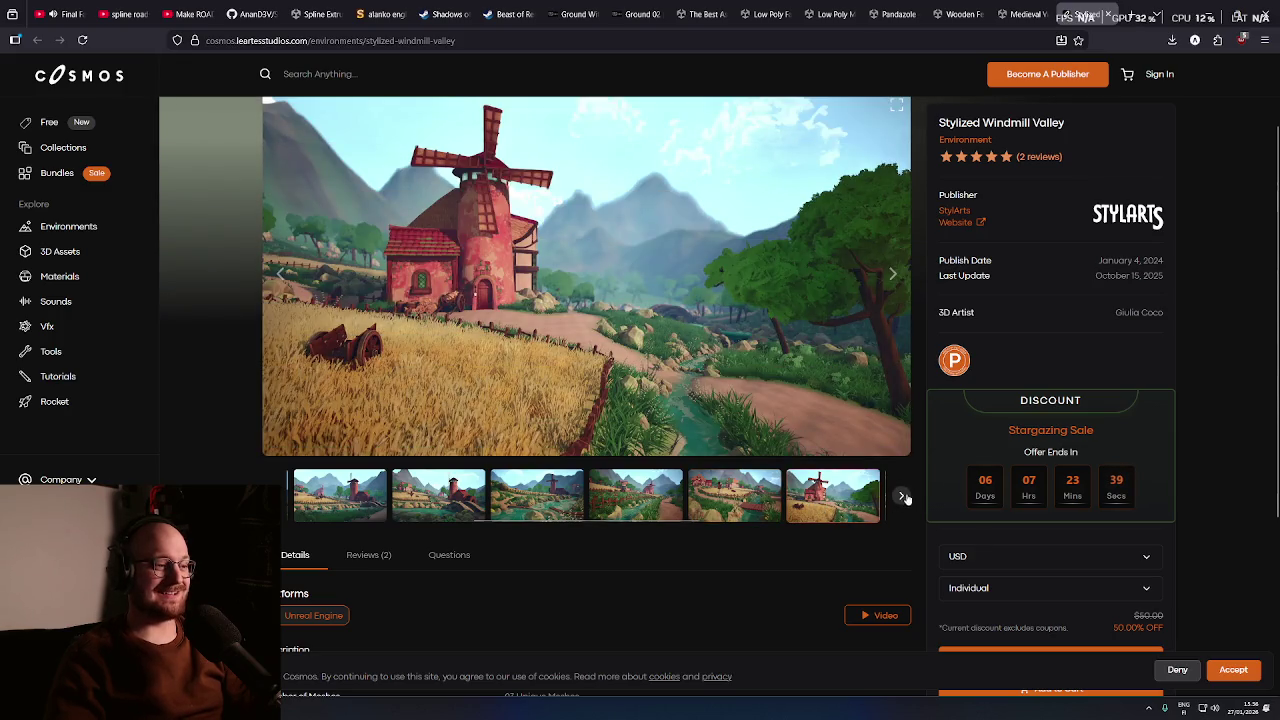
{"action": "scroll", "coordinate": [725, 612], "scroll_direction": "down", "scroll_amount": 1}
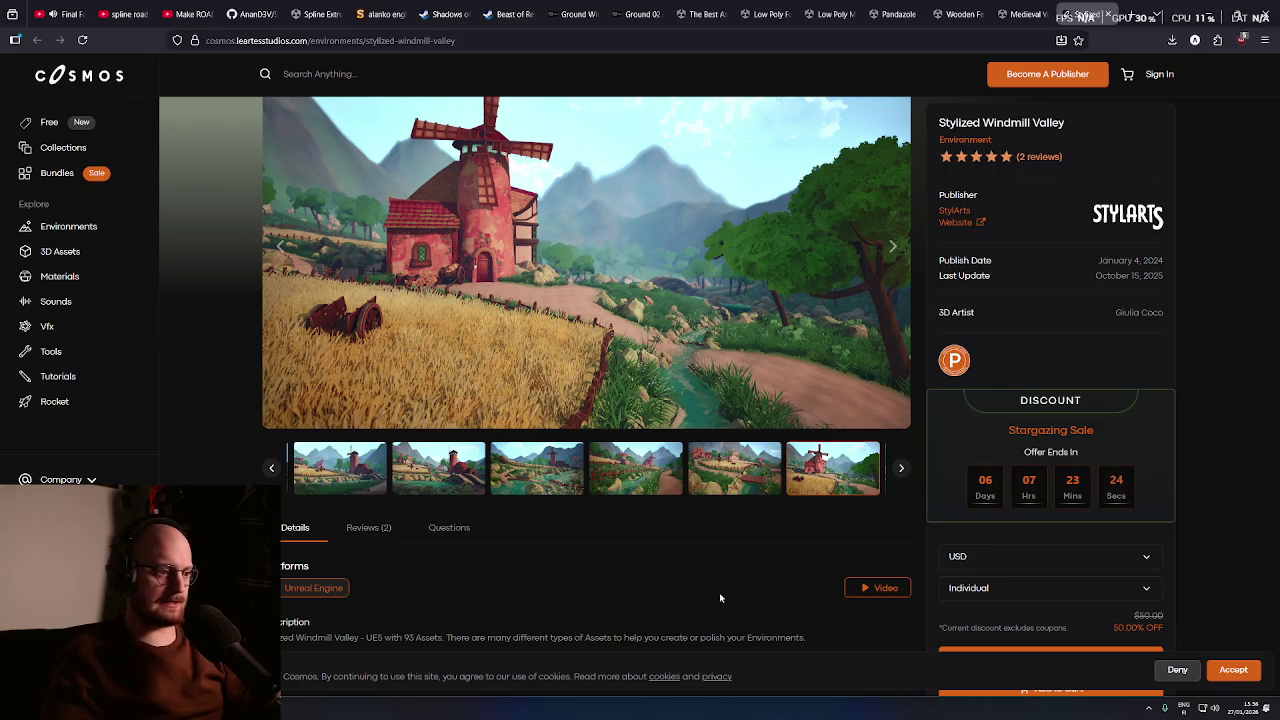
{"action": "left_click", "coordinate": [899, 474]}
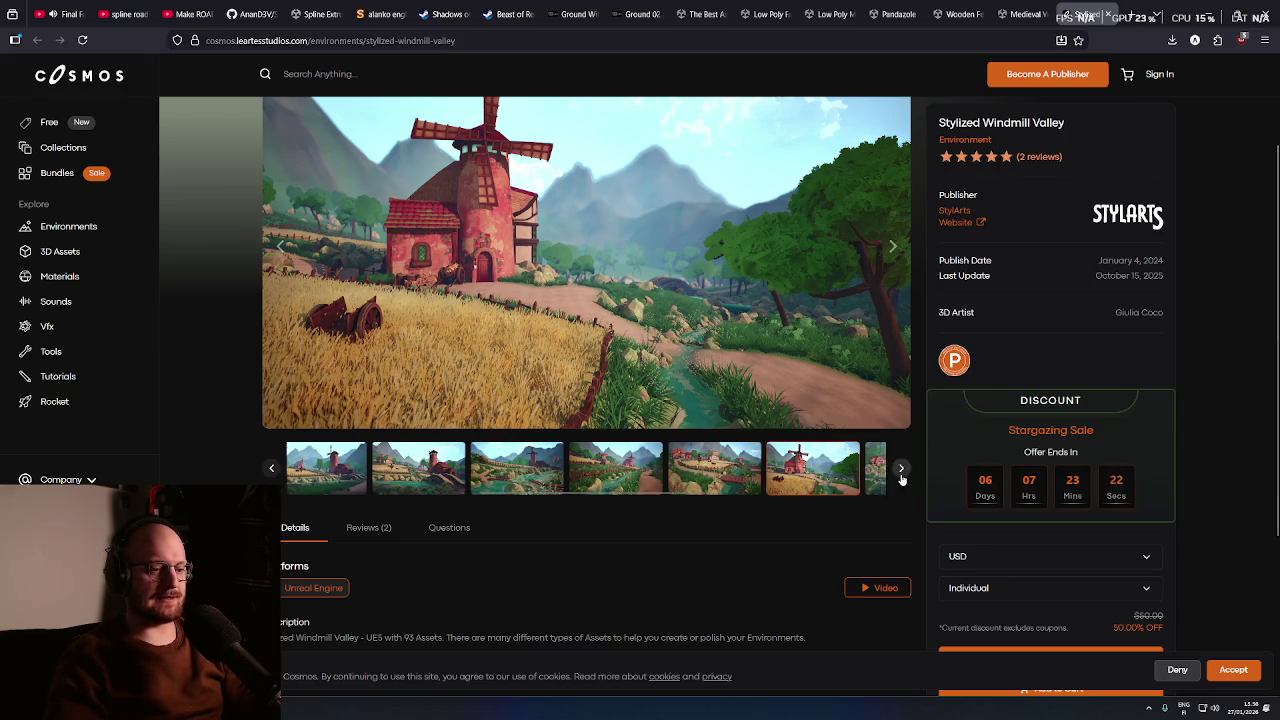
{"action": "left_click", "coordinate": [845, 470]}
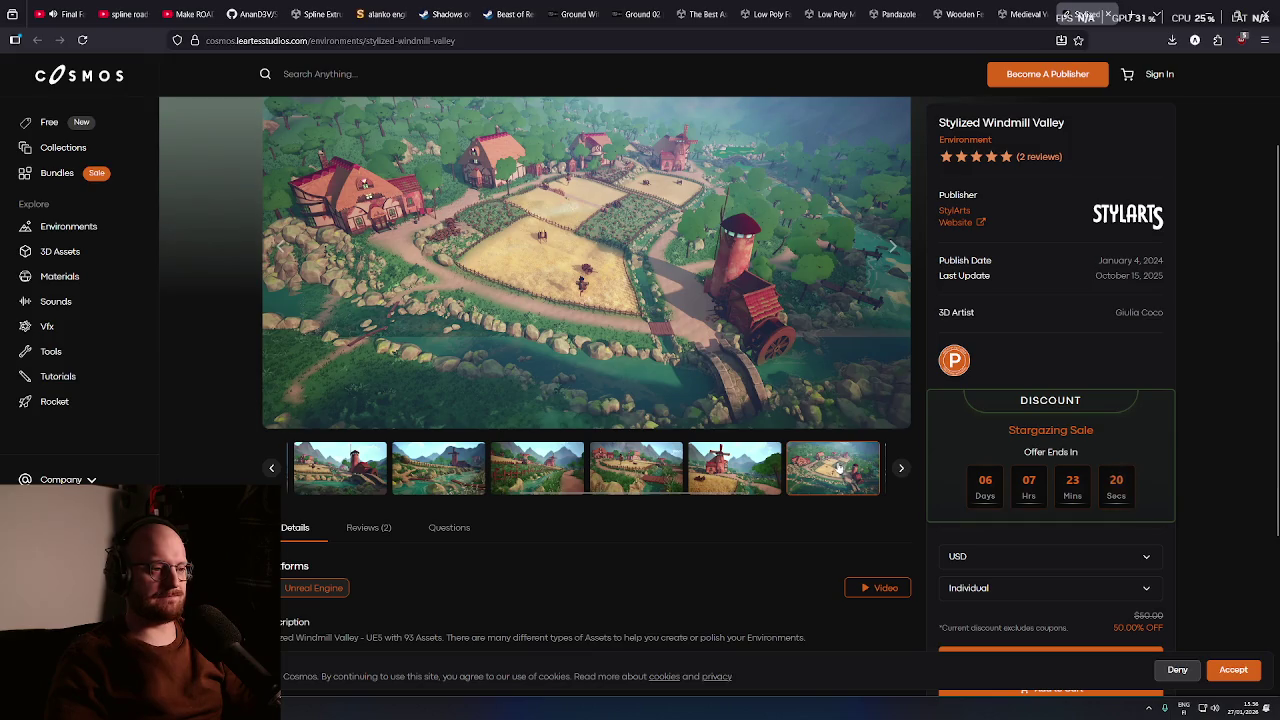
{"action": "left_click", "coordinate": [758, 467]}
{"action": "left_click", "coordinate": [638, 461]}
{"action": "left_click", "coordinate": [557, 467]}
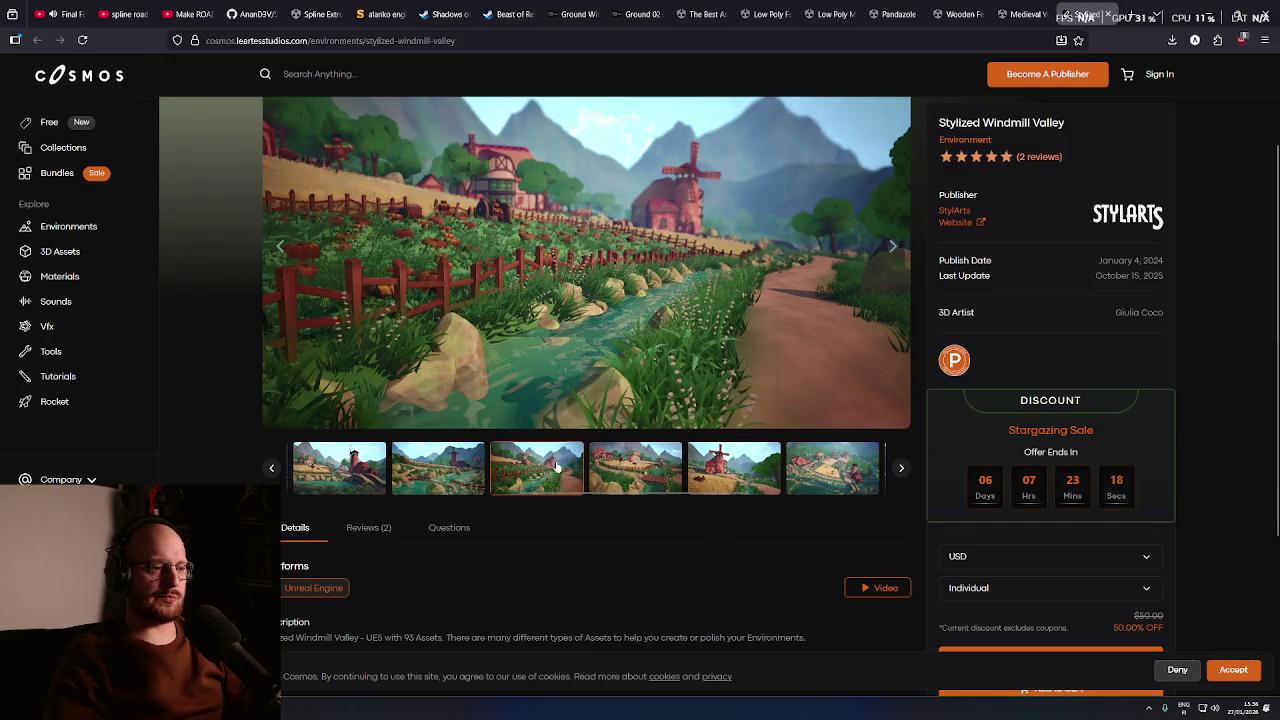
{"action": "left_click", "coordinate": [431, 478]}
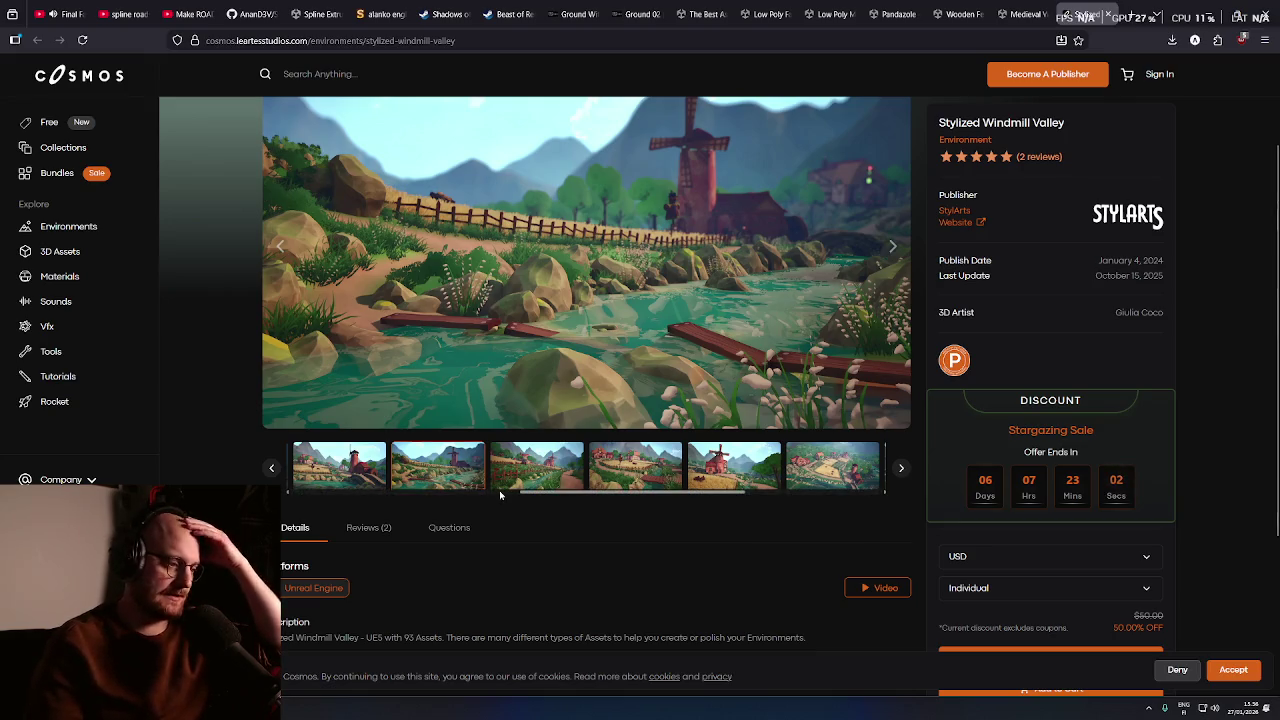
{"action": "scroll", "coordinate": [629, 548], "scroll_direction": "down", "scroll_amount": 1}
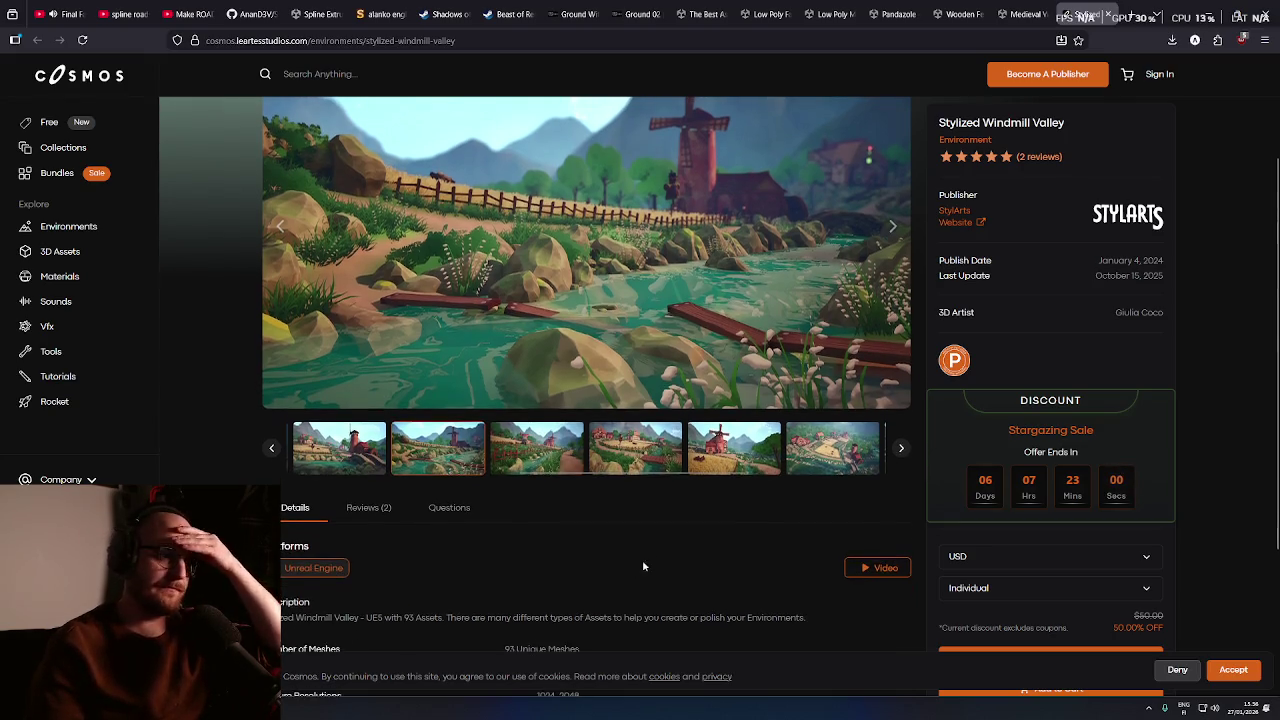
{"action": "scroll", "coordinate": [643, 566], "scroll_direction": "up", "scroll_amount": 2}
{"action": "left_click", "coordinate": [816, 518]}
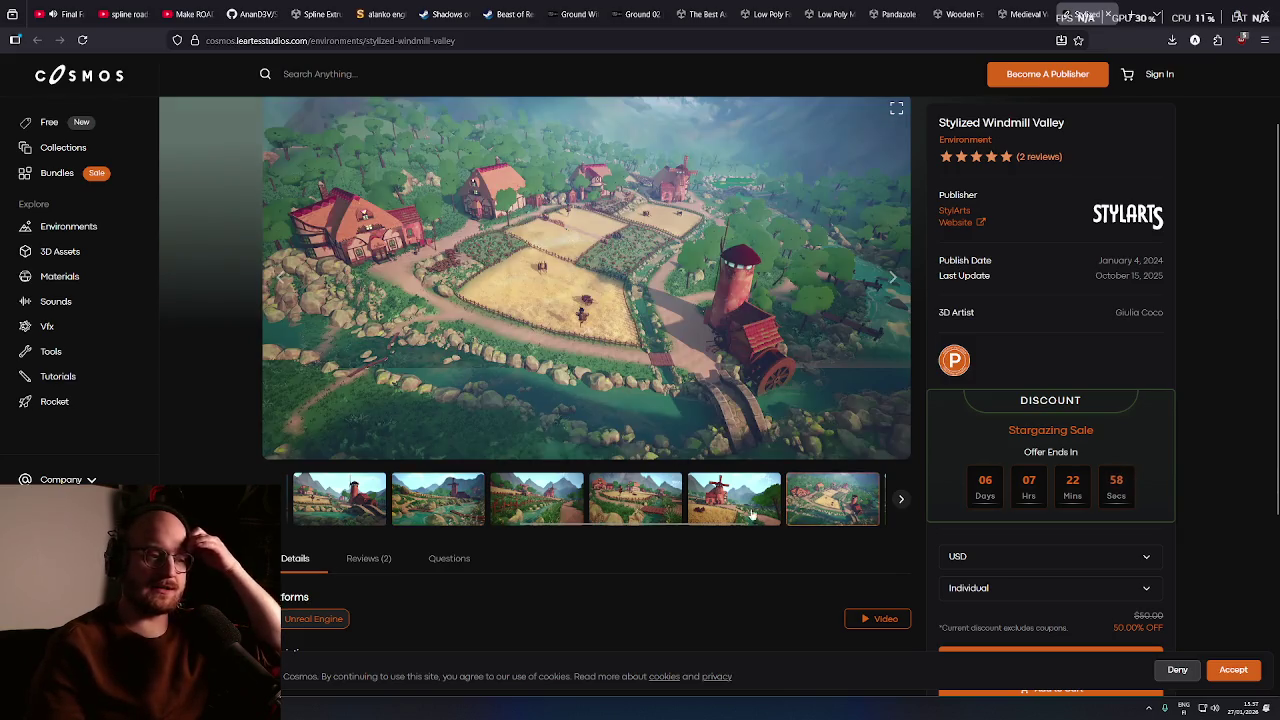
{"action": "left_click", "coordinate": [745, 513]}
{"action": "left_click", "coordinate": [606, 507]}
{"action": "left_click", "coordinate": [521, 517]}
{"action": "left_click", "coordinate": [436, 515]}
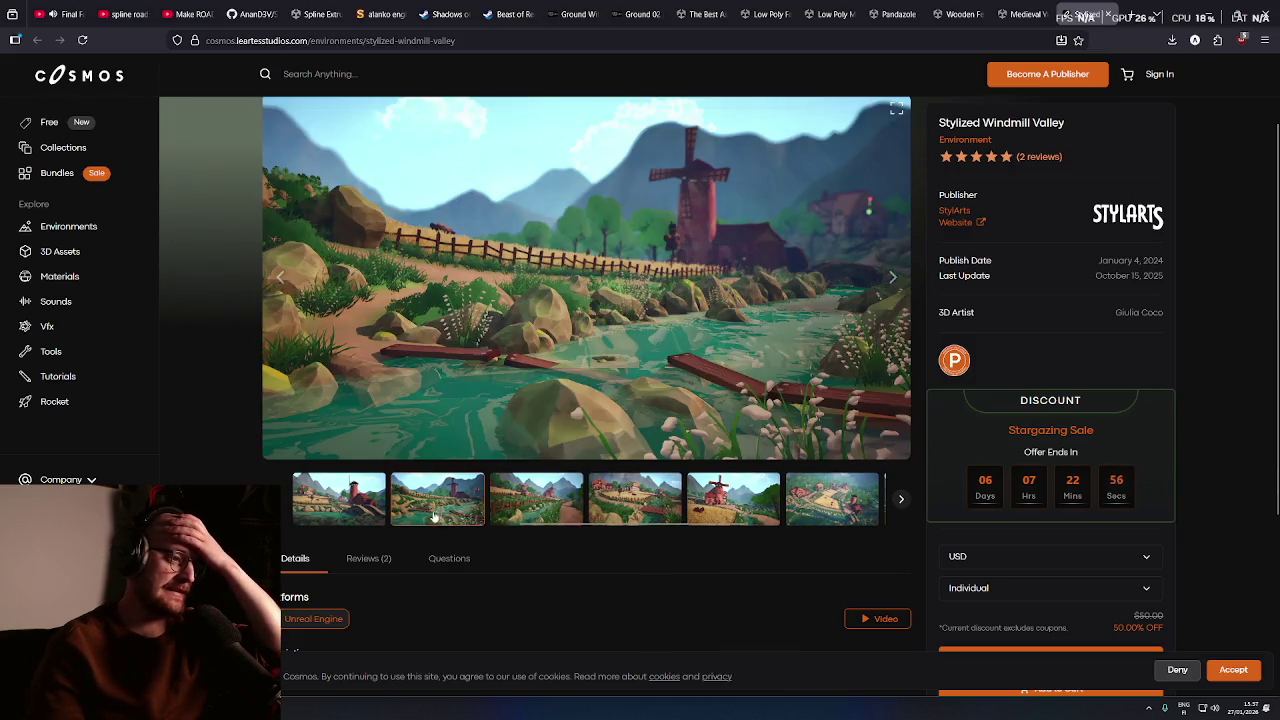
{"action": "left_click", "coordinate": [350, 511]}
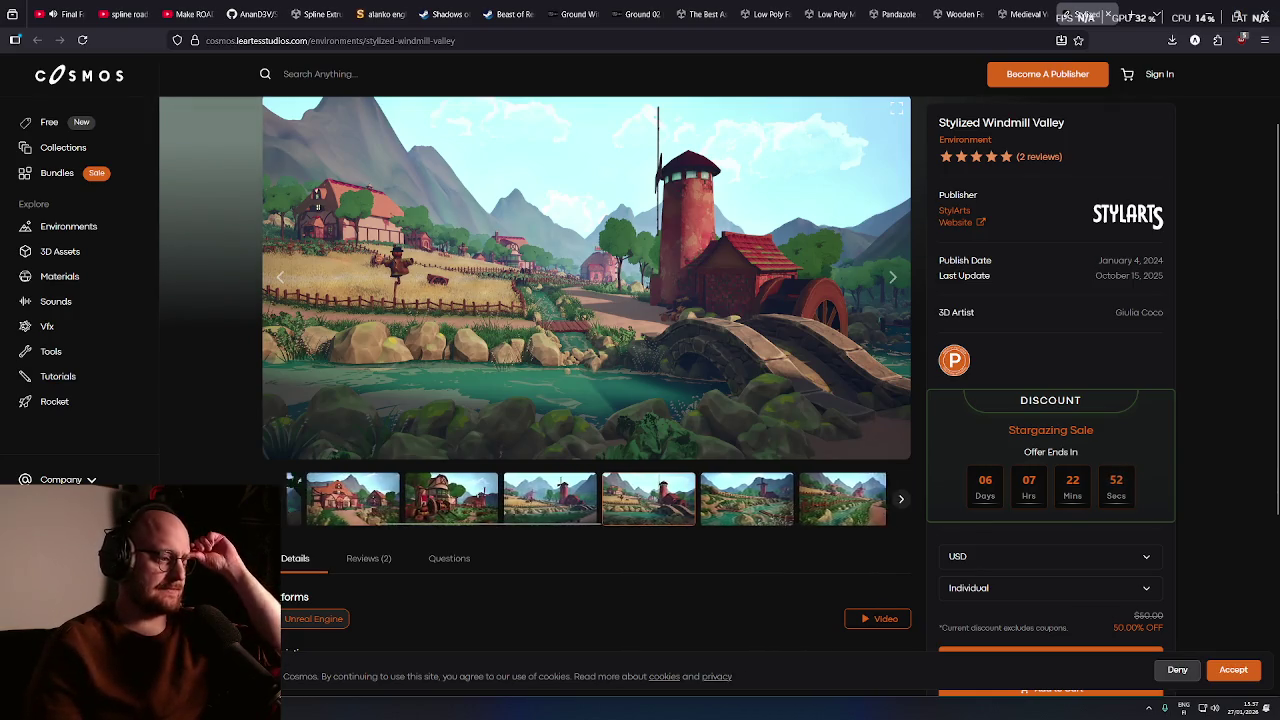
{"action": "left_click", "coordinate": [560, 512]}
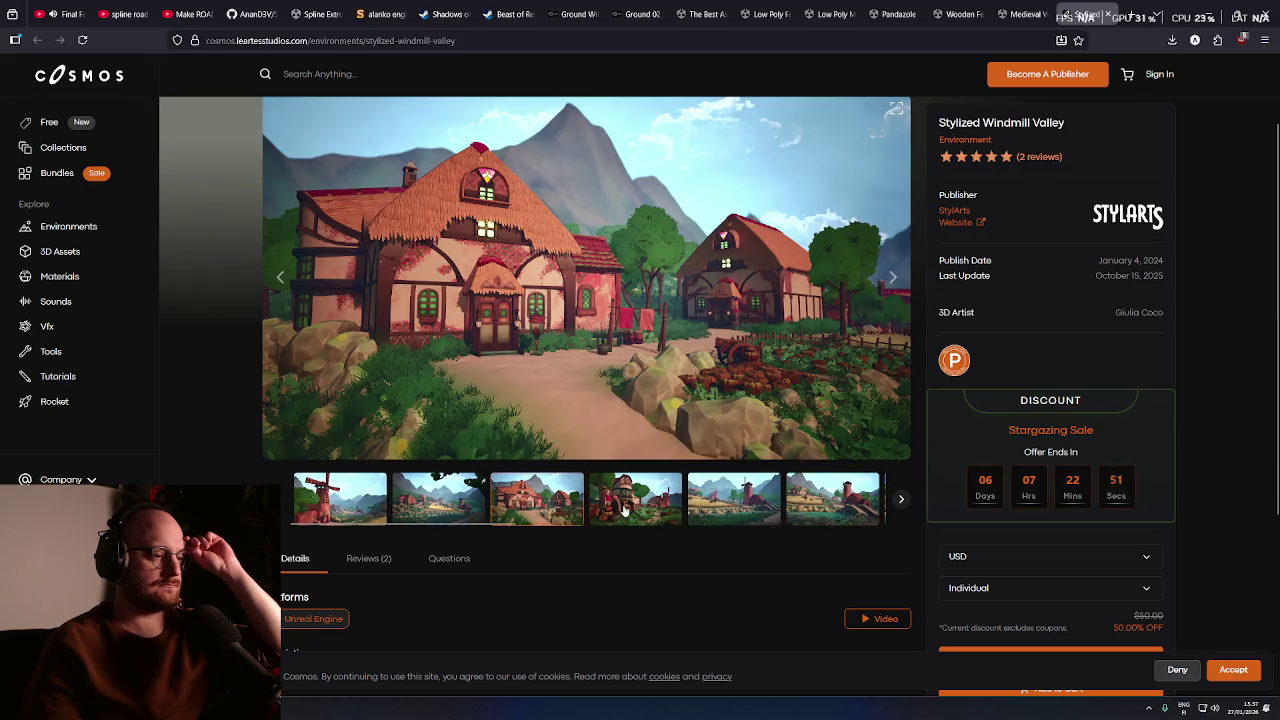
{"action": "middle_click", "coordinate": [670, 563]}
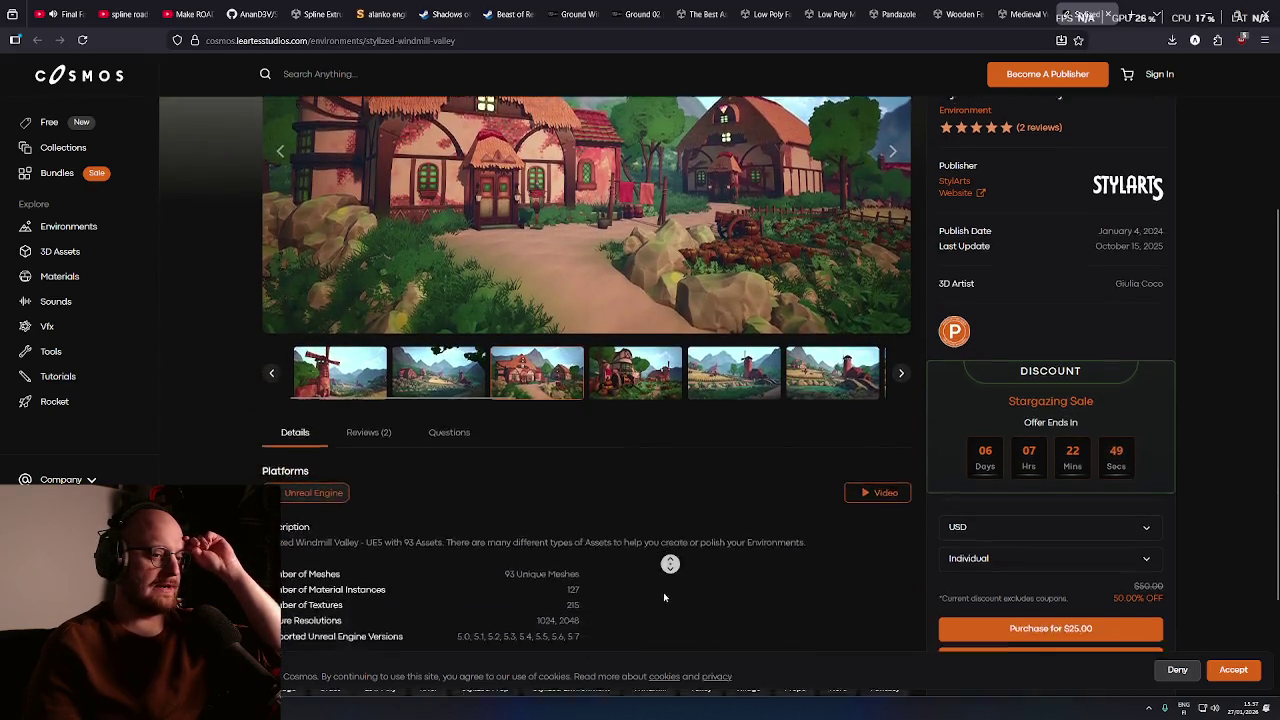
{"action": "middle_click", "coordinate": [650, 585]}
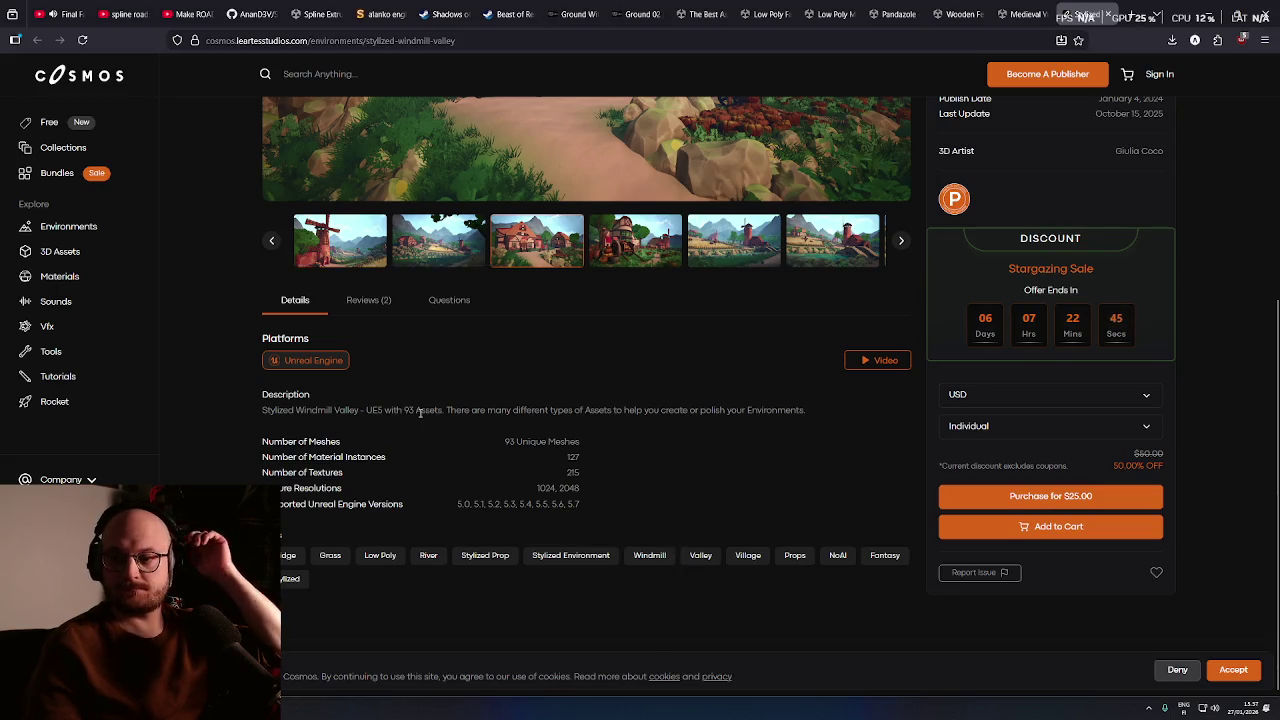
{"action": "scroll", "coordinate": [430, 435], "scroll_direction": "up", "scroll_amount": 2}
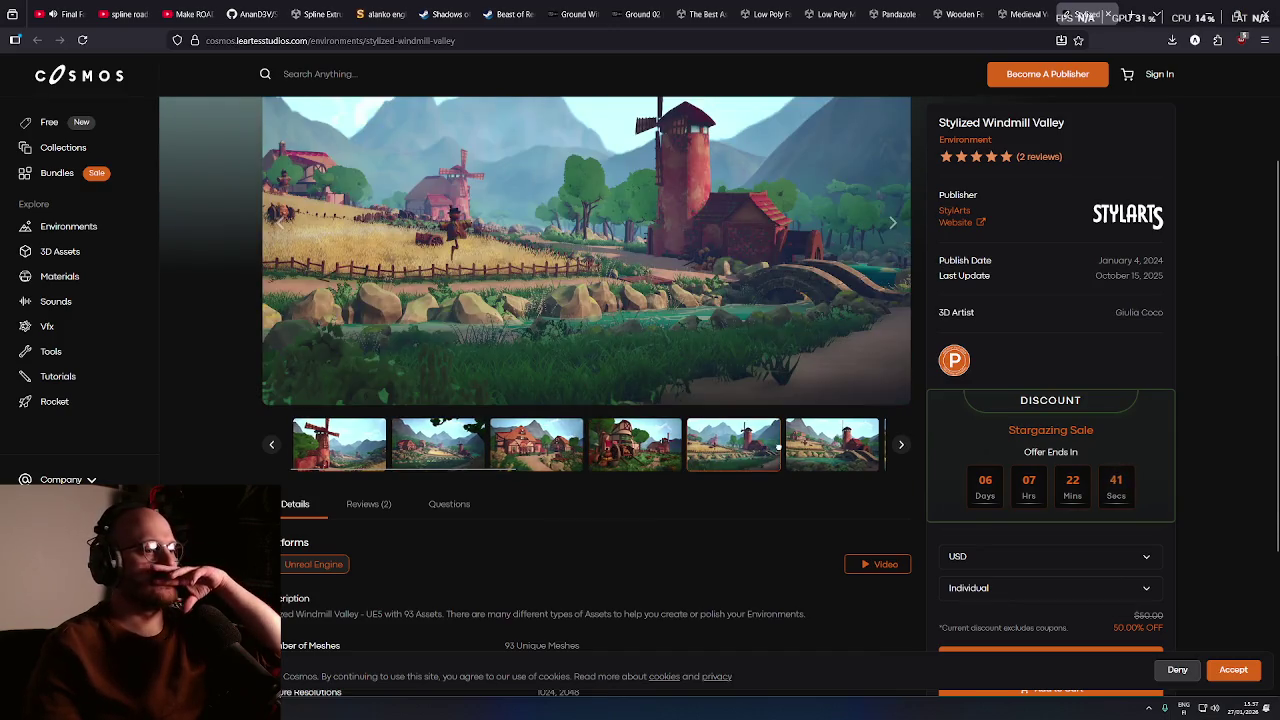
{"action": "left_click", "coordinate": [900, 446]}
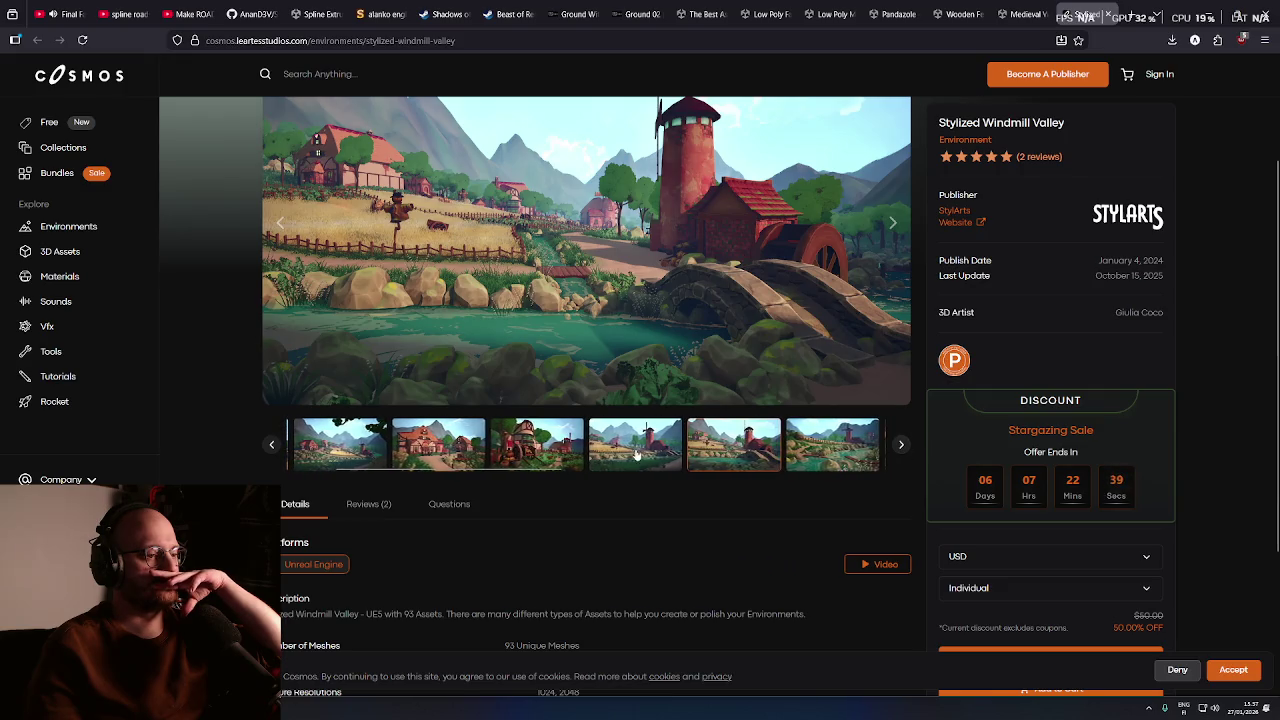
{"action": "left_click", "coordinate": [898, 444]}
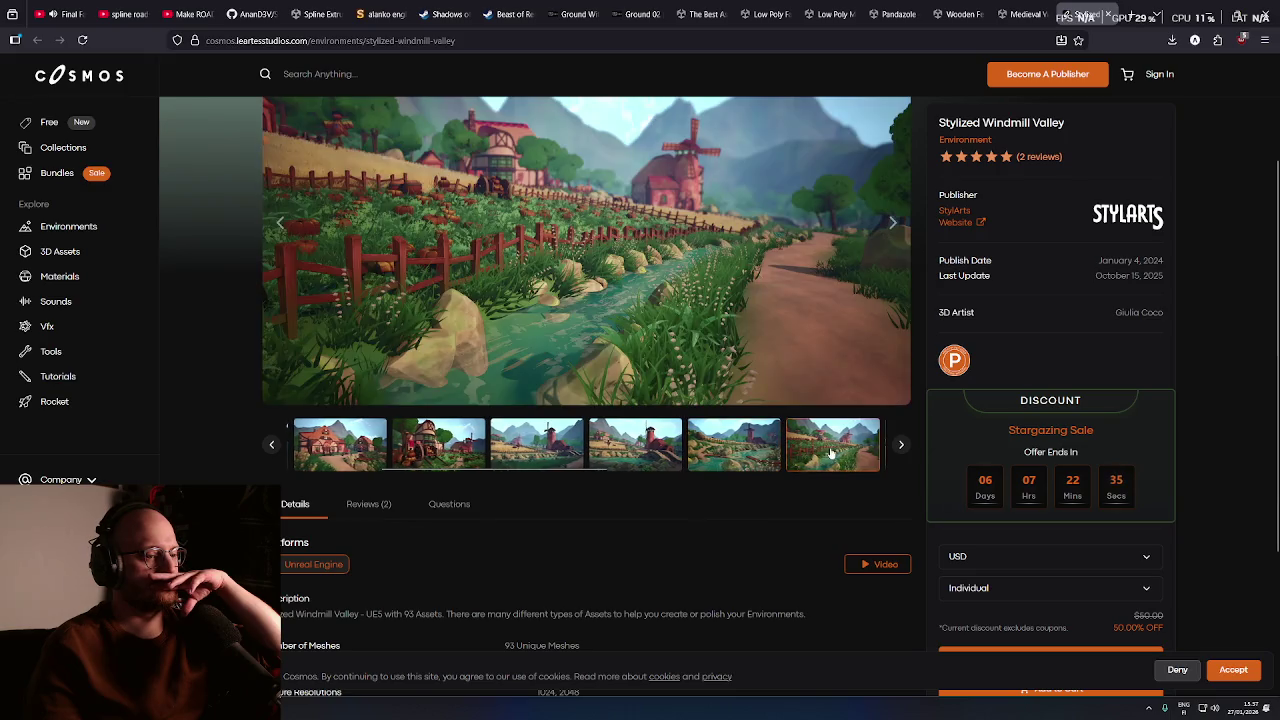
{"action": "scroll", "coordinate": [748, 483], "scroll_direction": "down", "scroll_amount": 2}
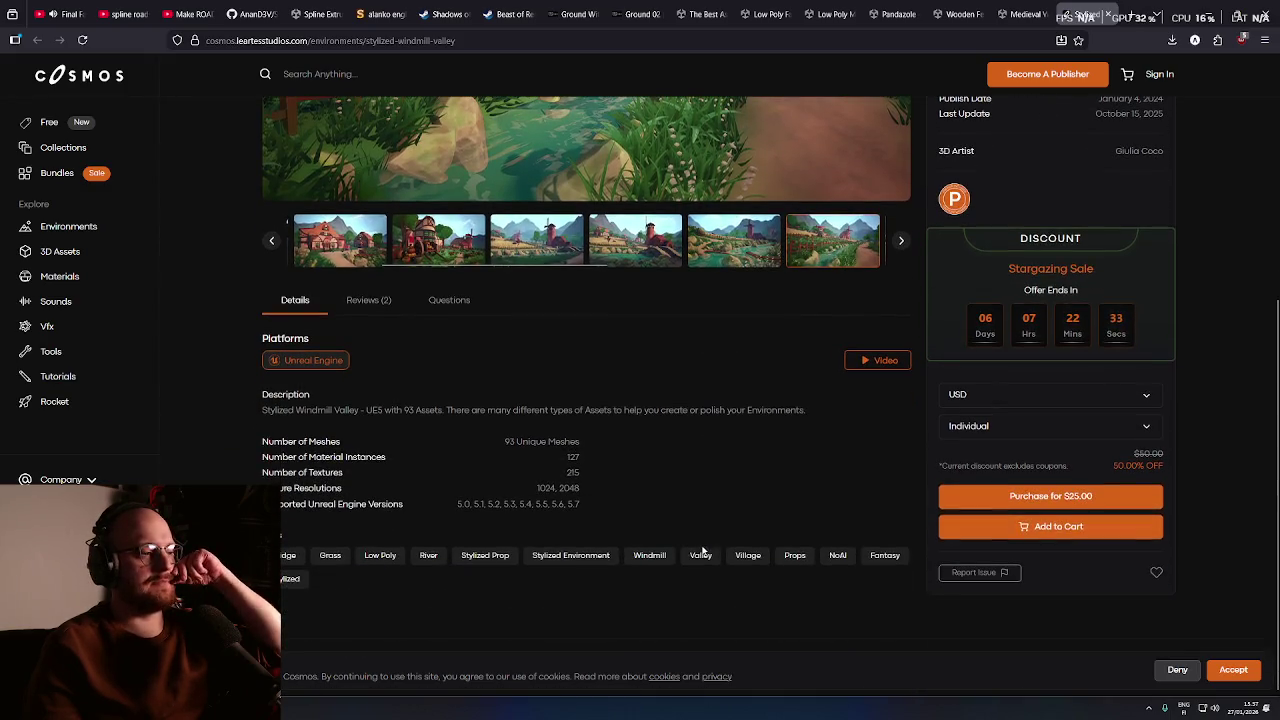
{"action": "scroll", "coordinate": [320, 400], "scroll_direction": "up", "scroll_amount": 1}
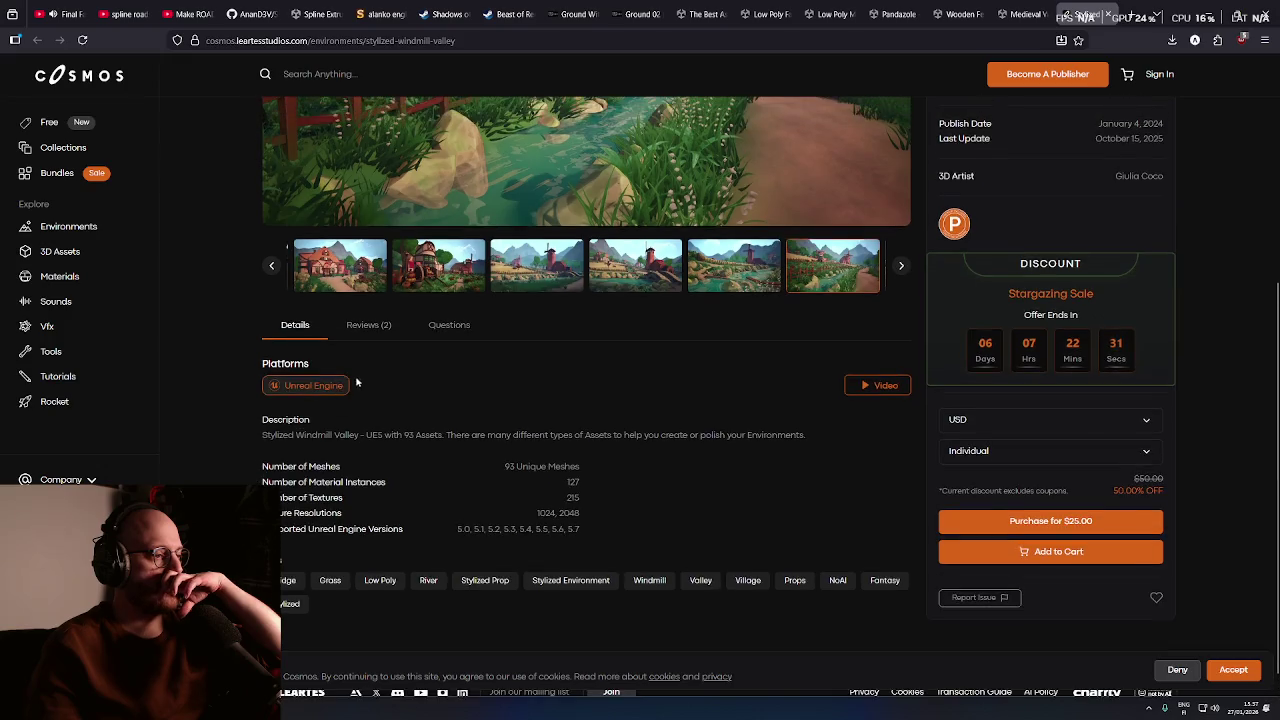
{"action": "left_click", "coordinate": [368, 330]}
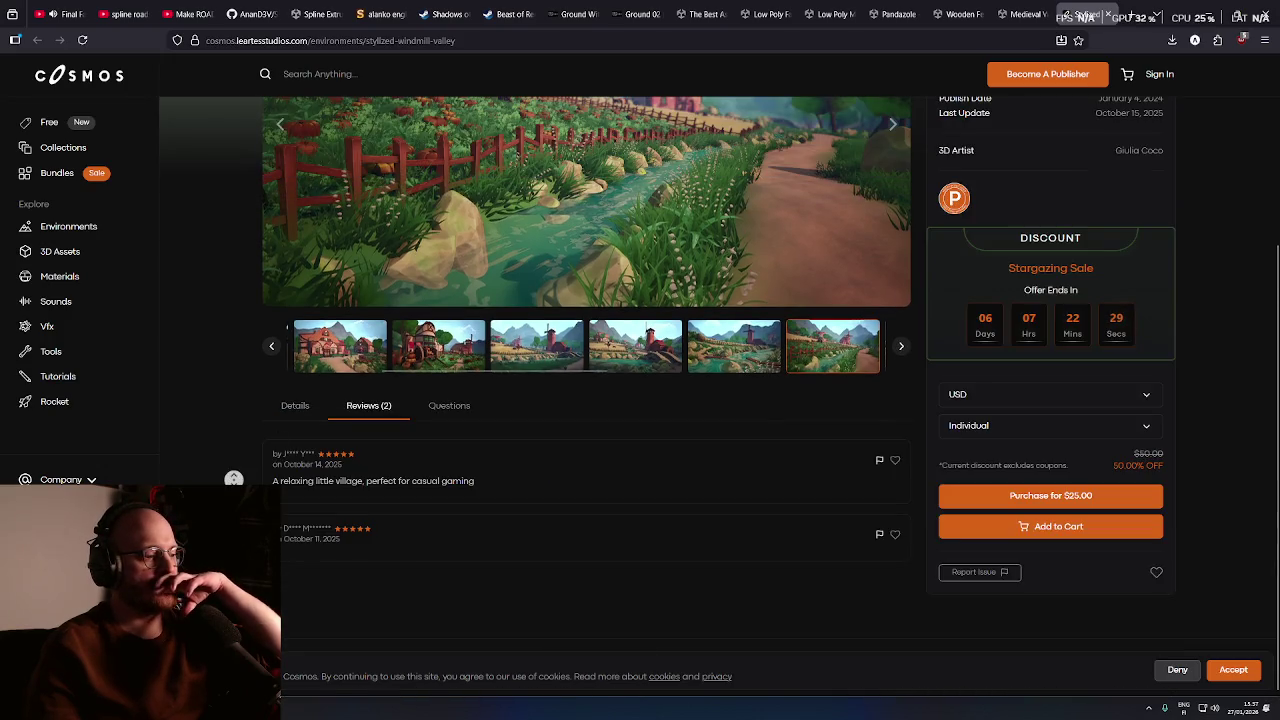
{"action": "scroll", "coordinate": [338, 541], "scroll_direction": "up", "scroll_amount": 1}
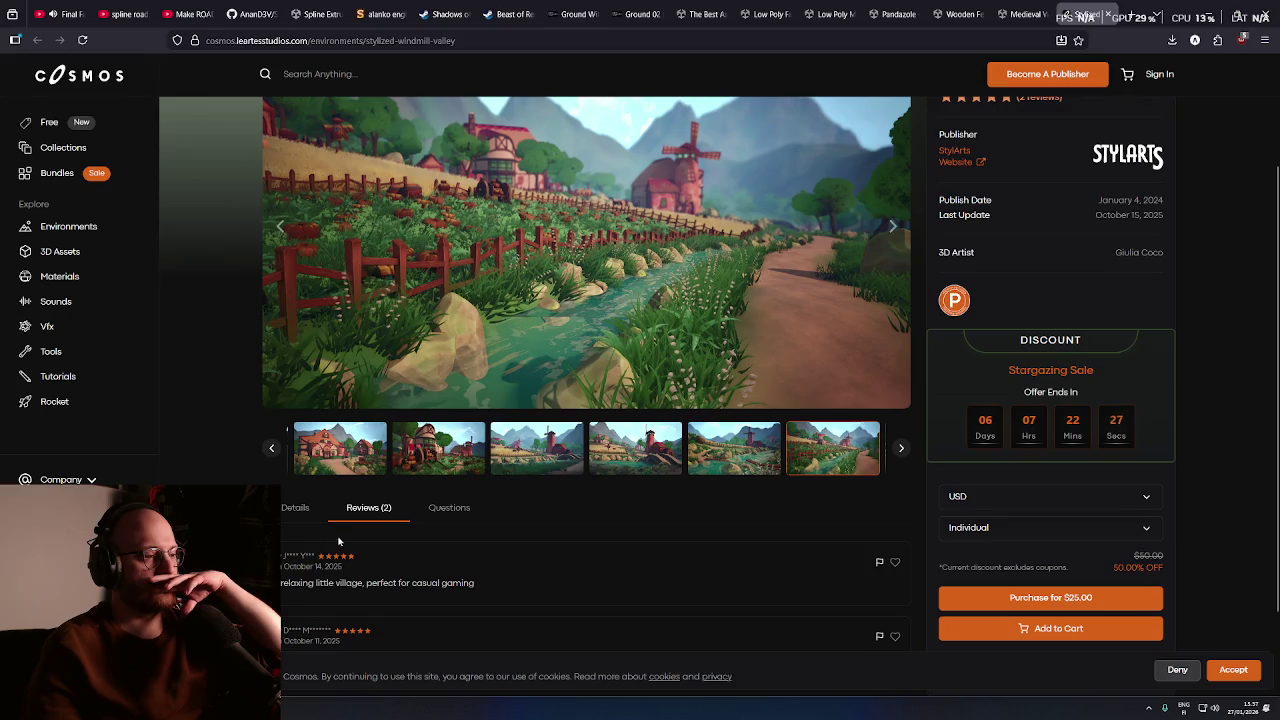
{"action": "left_click", "coordinate": [432, 508]}
{"action": "left_click", "coordinate": [386, 508]}
{"action": "left_click", "coordinate": [300, 512]}
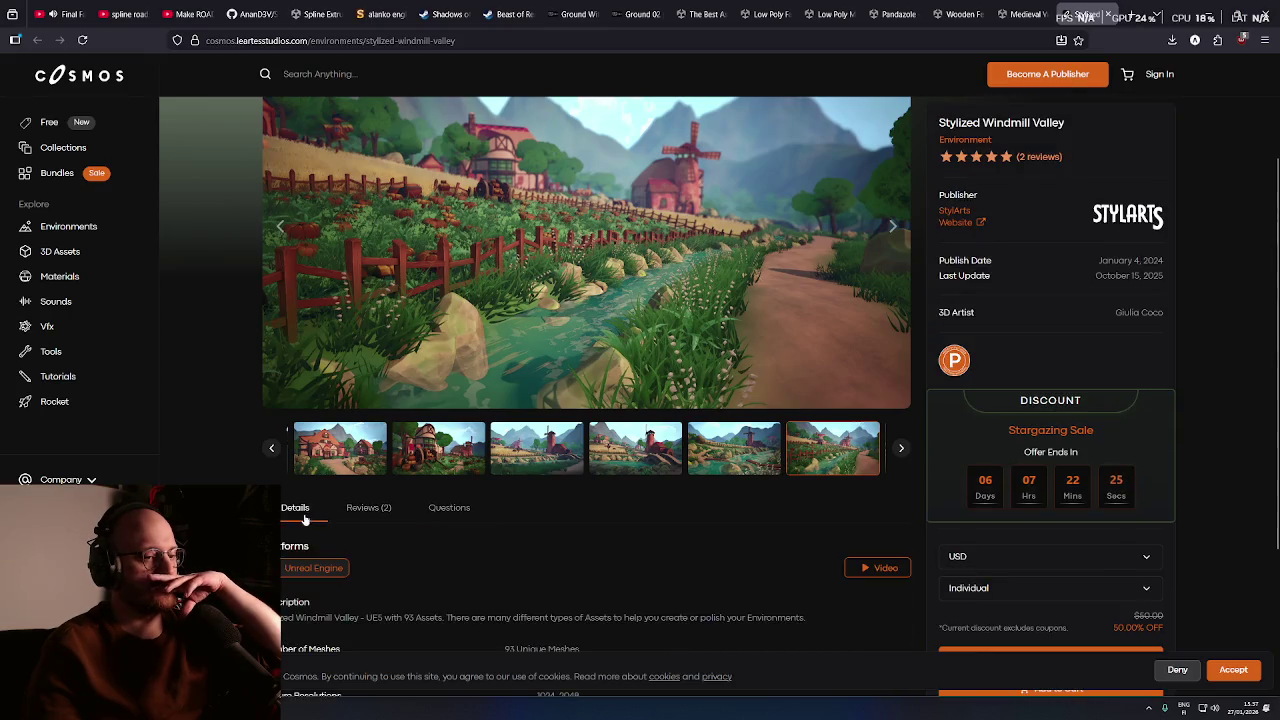
{"action": "scroll", "coordinate": [305, 518], "scroll_direction": "down", "scroll_amount": 2}
{"action": "scroll", "coordinate": [303, 522], "scroll_direction": "up", "scroll_amount": 3}
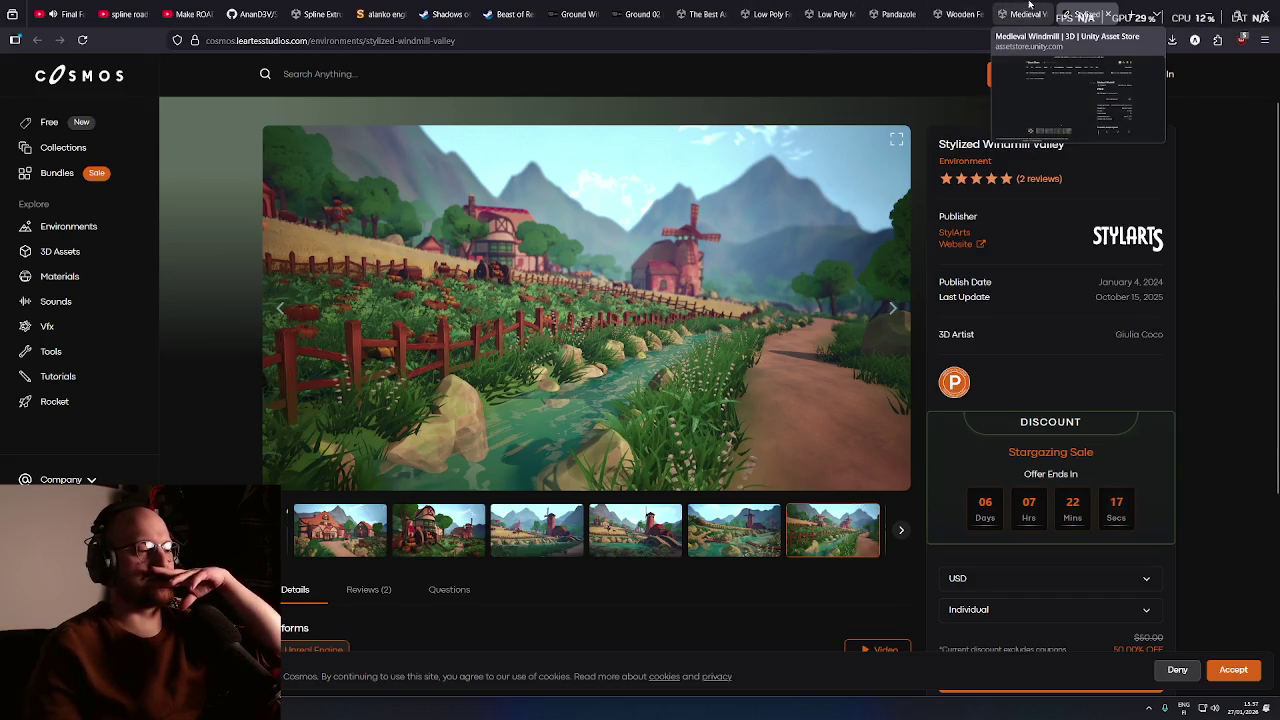
{"action": "left_click", "coordinate": [859, 39]}
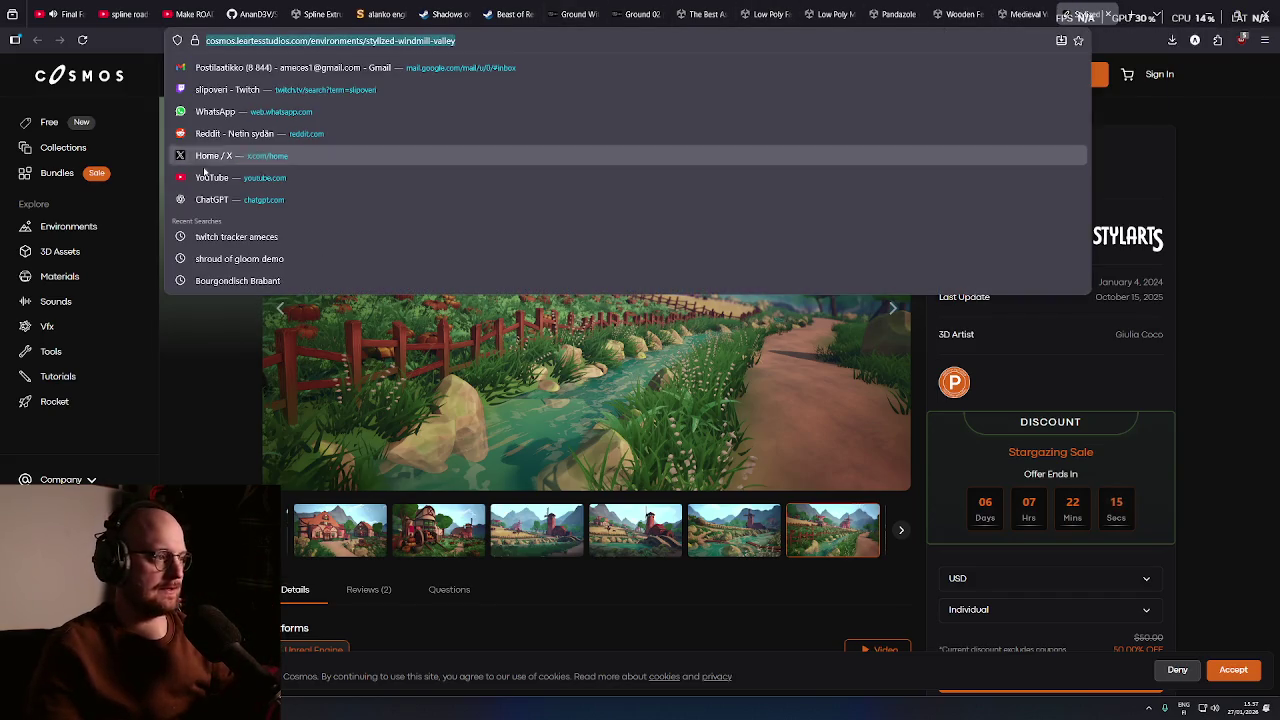
{"action": "left_click", "coordinate": [206, 371]}
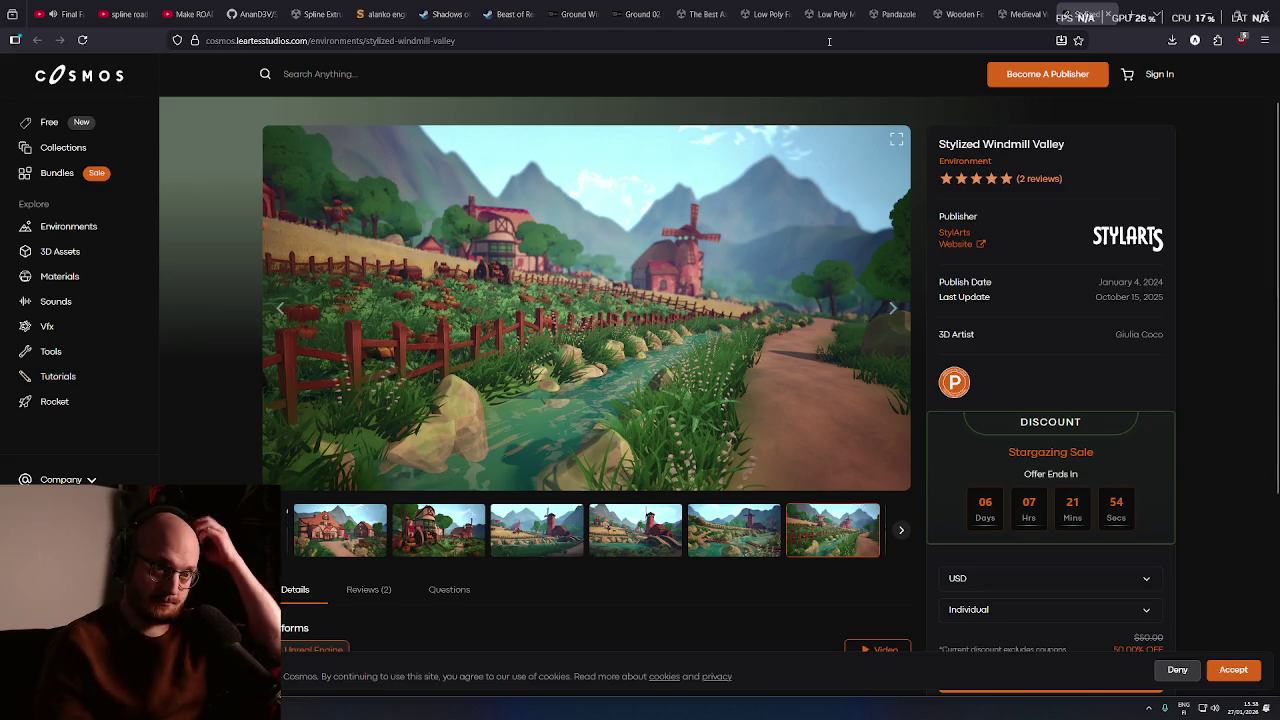
Close the Cosmos tab, glance at the Stylized Fences preview, then close the Wooden Fences tab
{"action": "left_click", "coordinate": [1100, 14]}
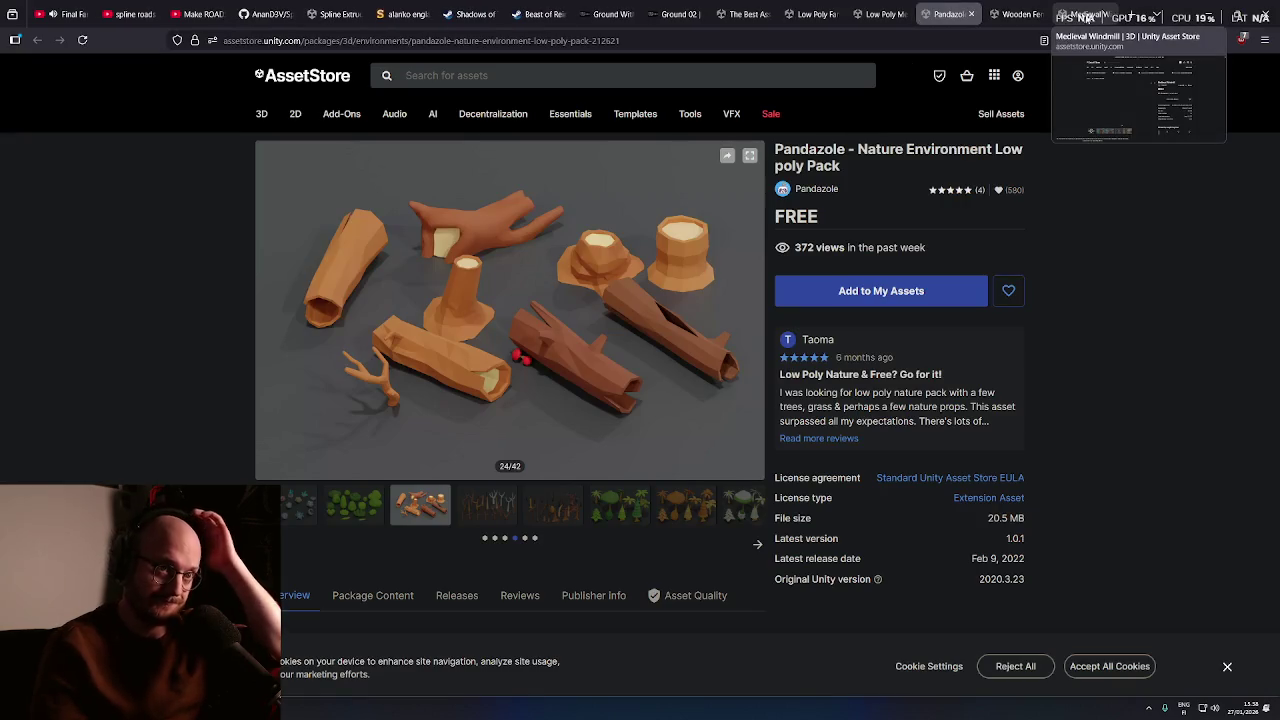
{"action": "left_click", "coordinate": [1015, 14]}
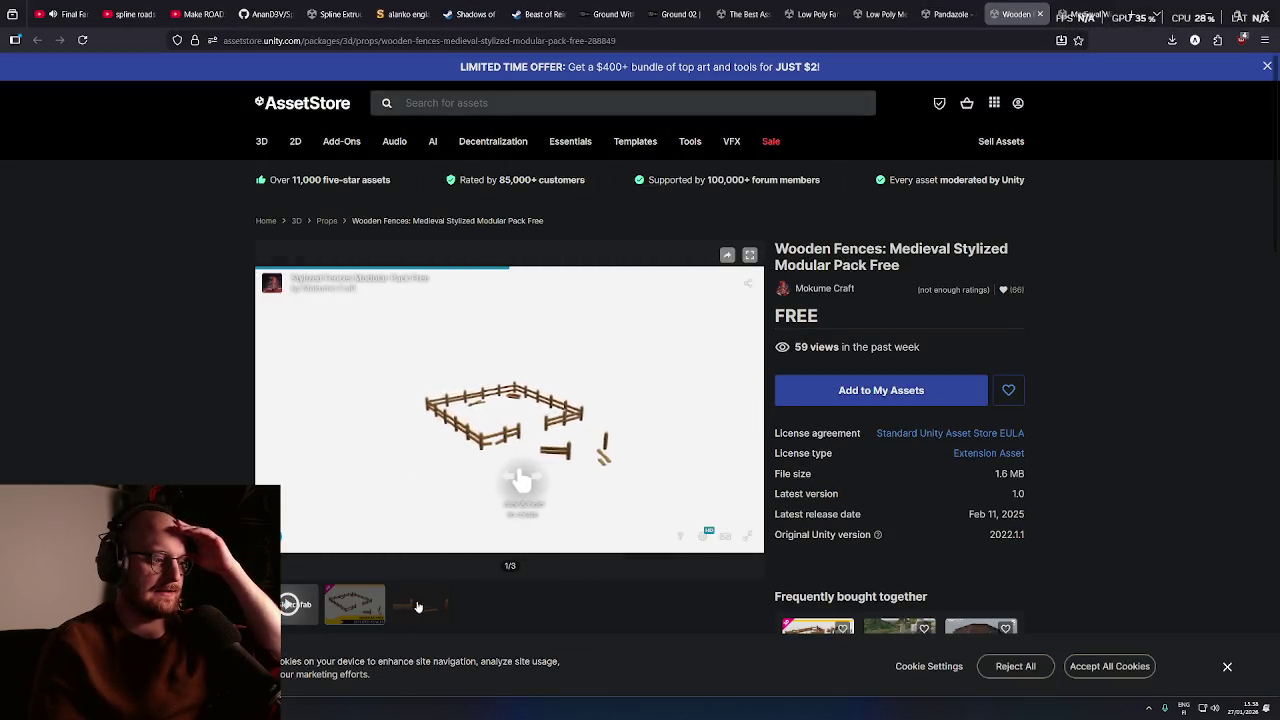
{"action": "left_click", "coordinate": [362, 608]}
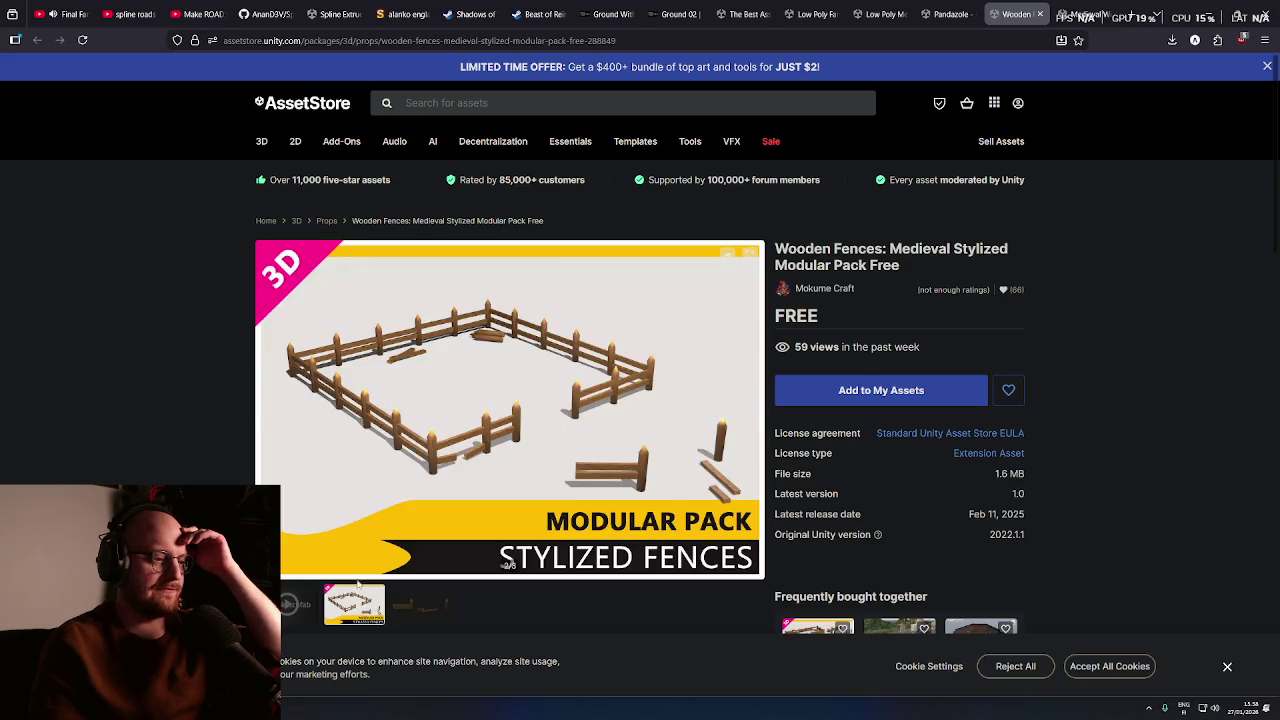
{"action": "scroll", "coordinate": [357, 585], "scroll_direction": "down", "scroll_amount": 1}
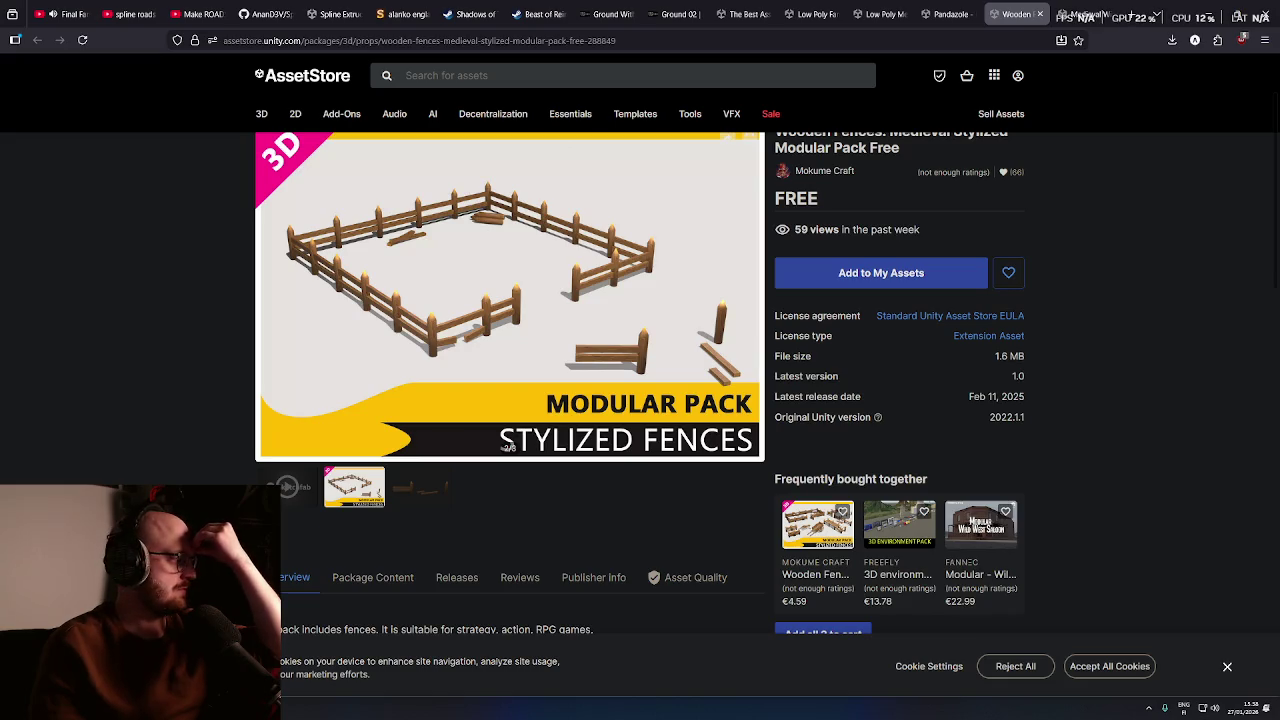
{"action": "left_click", "coordinate": [1040, 14]}
Browse the Medieval Windmill gallery from the second preview image through the last one
{"action": "left_click", "coordinate": [360, 603]}
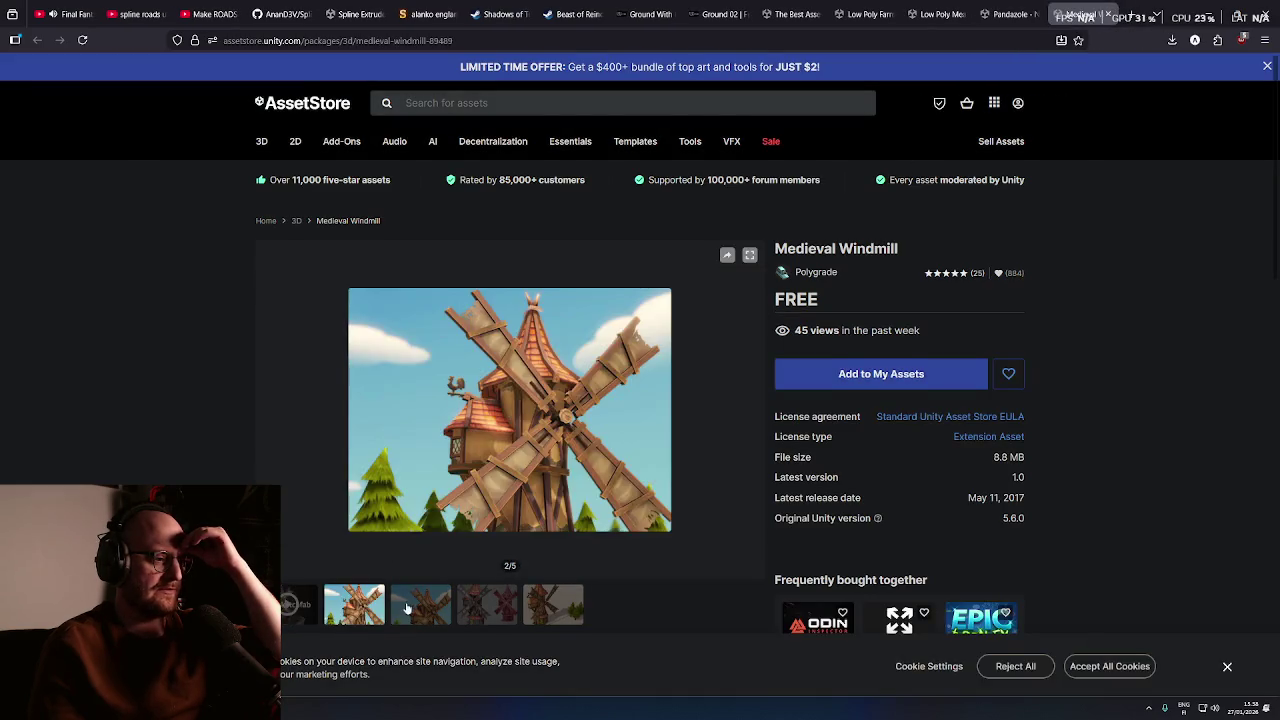
{"action": "scroll", "coordinate": [360, 600], "scroll_direction": "down", "scroll_amount": 2}
{"action": "left_click", "coordinate": [445, 472]}
{"action": "scroll", "coordinate": [490, 470], "scroll_direction": "up", "scroll_amount": 1}
{"action": "scroll", "coordinate": [546, 470], "scroll_direction": "down", "scroll_amount": 1}
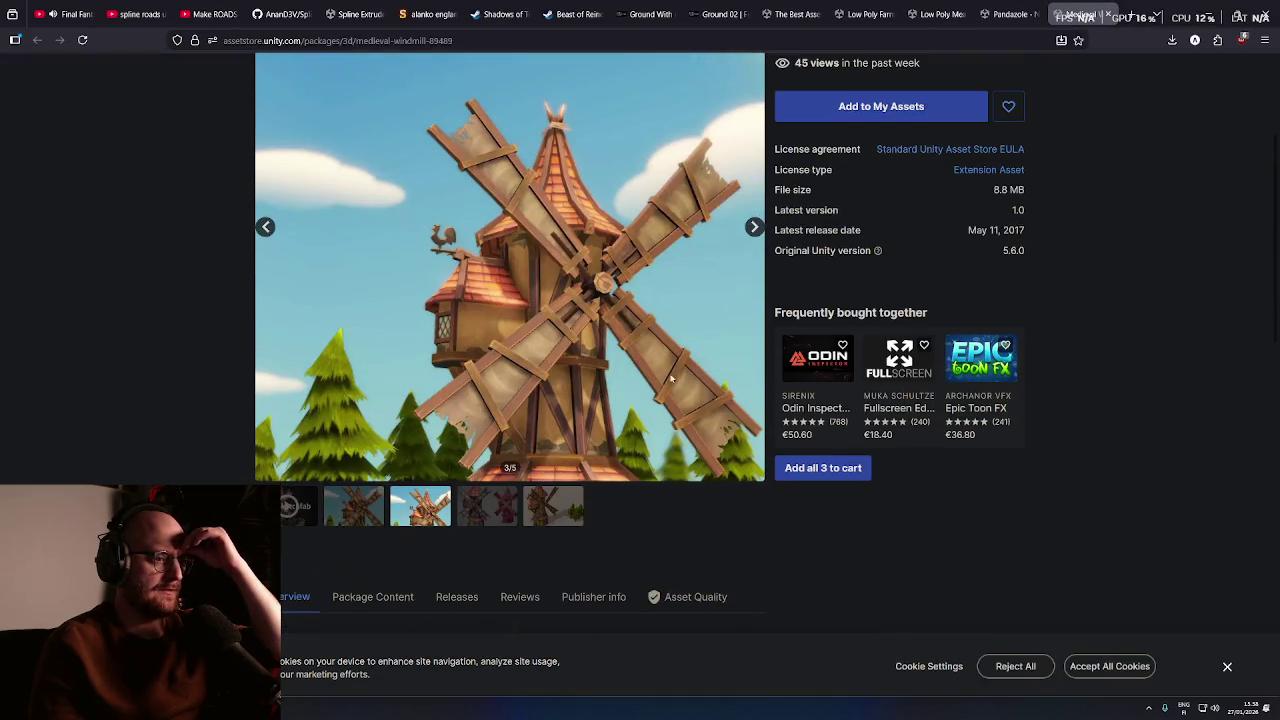
{"action": "left_click", "coordinate": [755, 228]}
{"action": "left_click", "coordinate": [756, 228]}
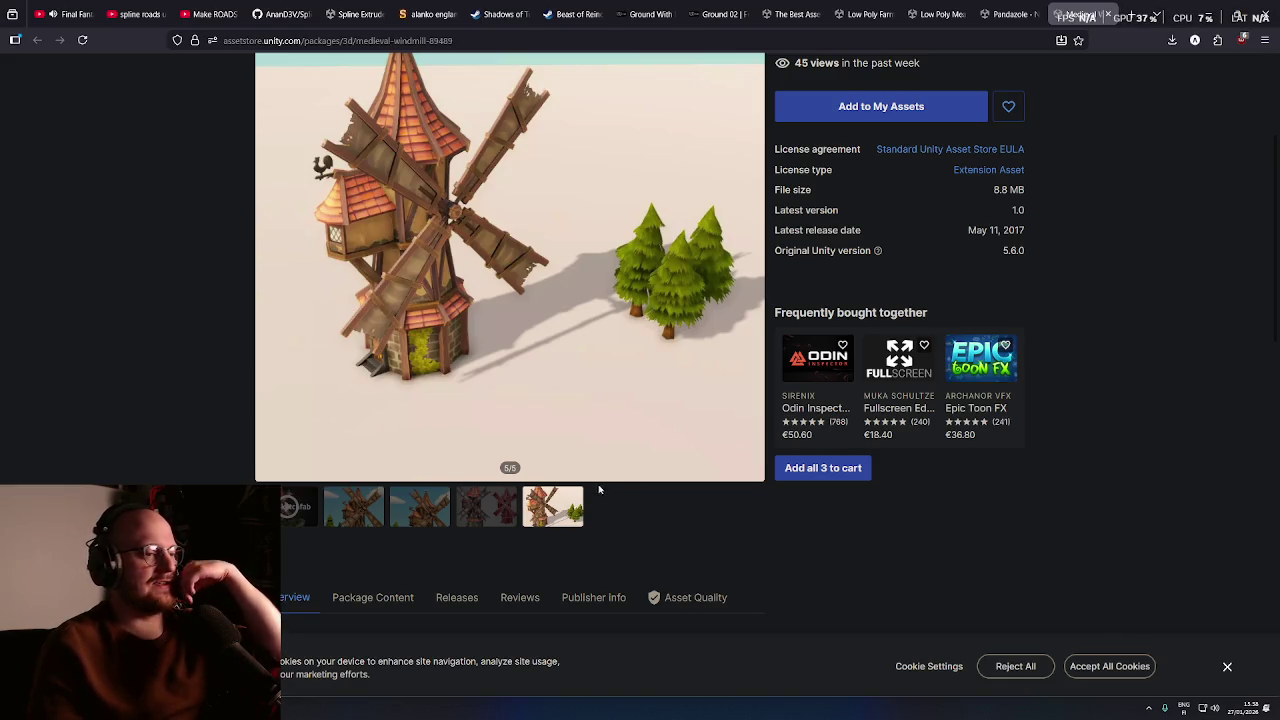
{"action": "scroll", "coordinate": [697, 525], "scroll_direction": "down", "scroll_amount": 4}
{"action": "scroll", "coordinate": [454, 378], "scroll_direction": "up", "scroll_amount": 2}
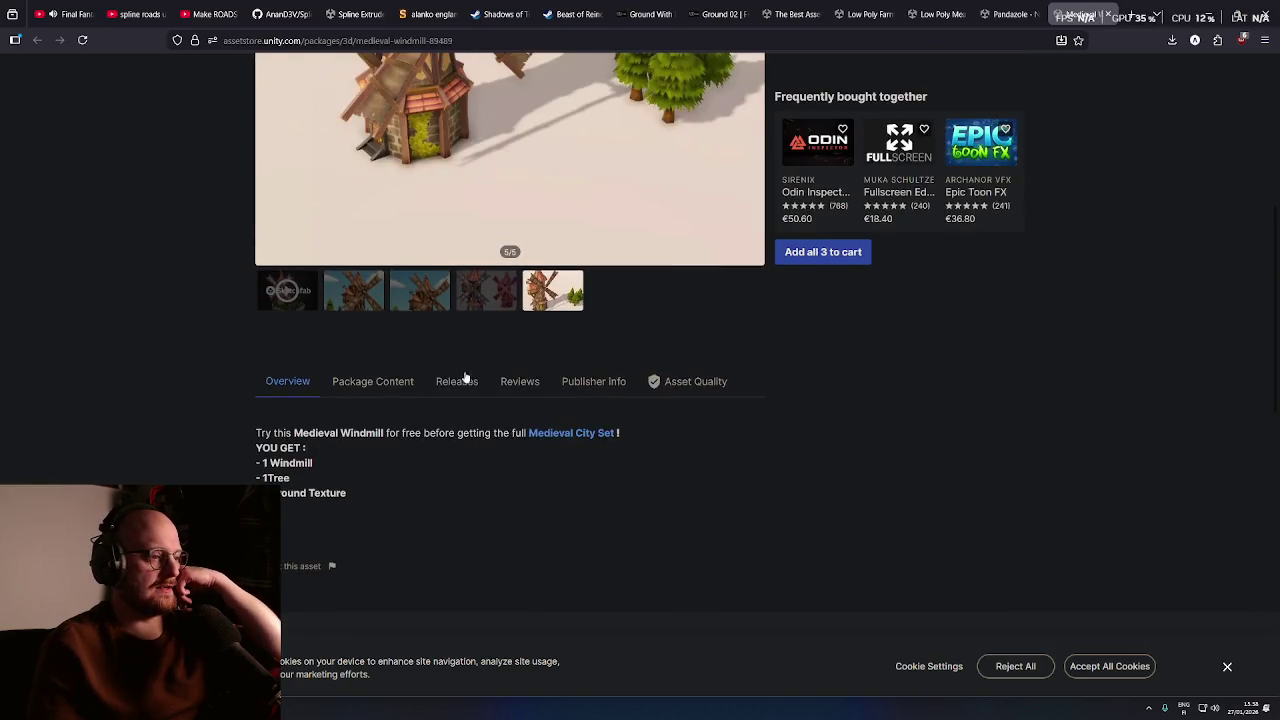
Review the Medieval Windmill's Package Content, Releases and Overview tabs
{"action": "left_click", "coordinate": [395, 386]}
{"action": "left_click", "coordinate": [457, 386]}
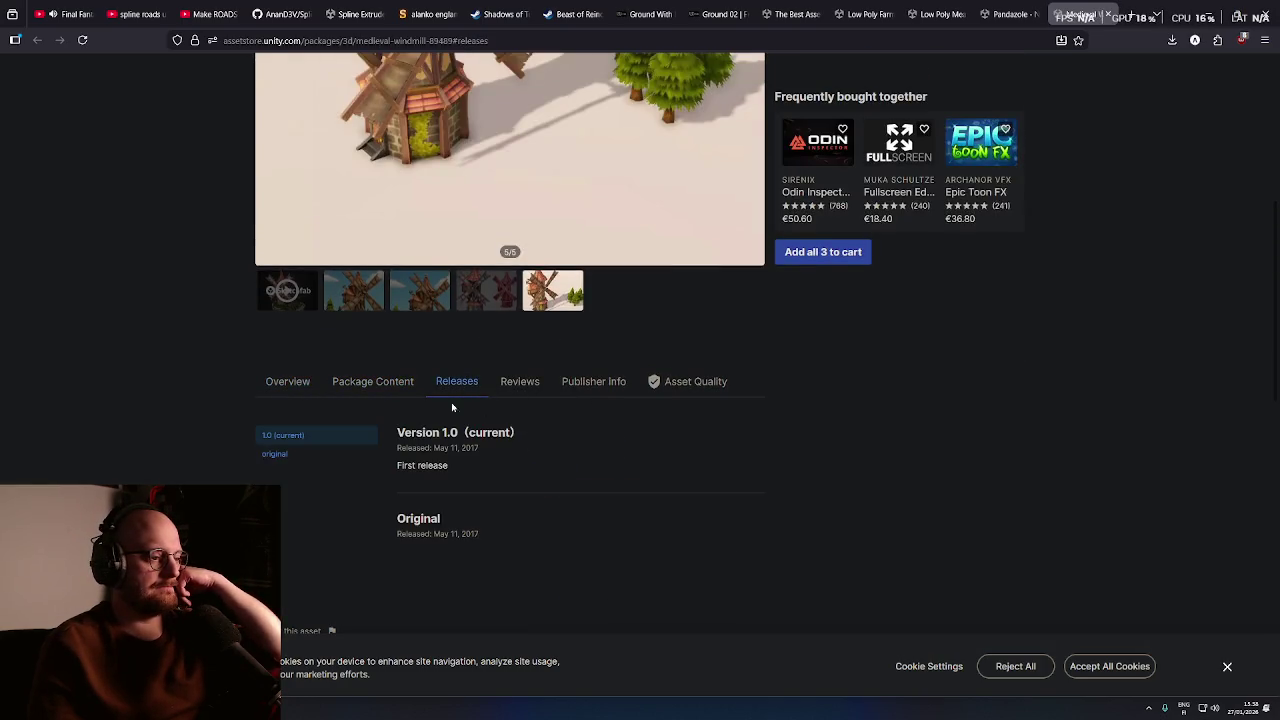
{"action": "left_click", "coordinate": [288, 386]}
{"action": "scroll", "coordinate": [203, 457], "scroll_direction": "down", "scroll_amount": 3}
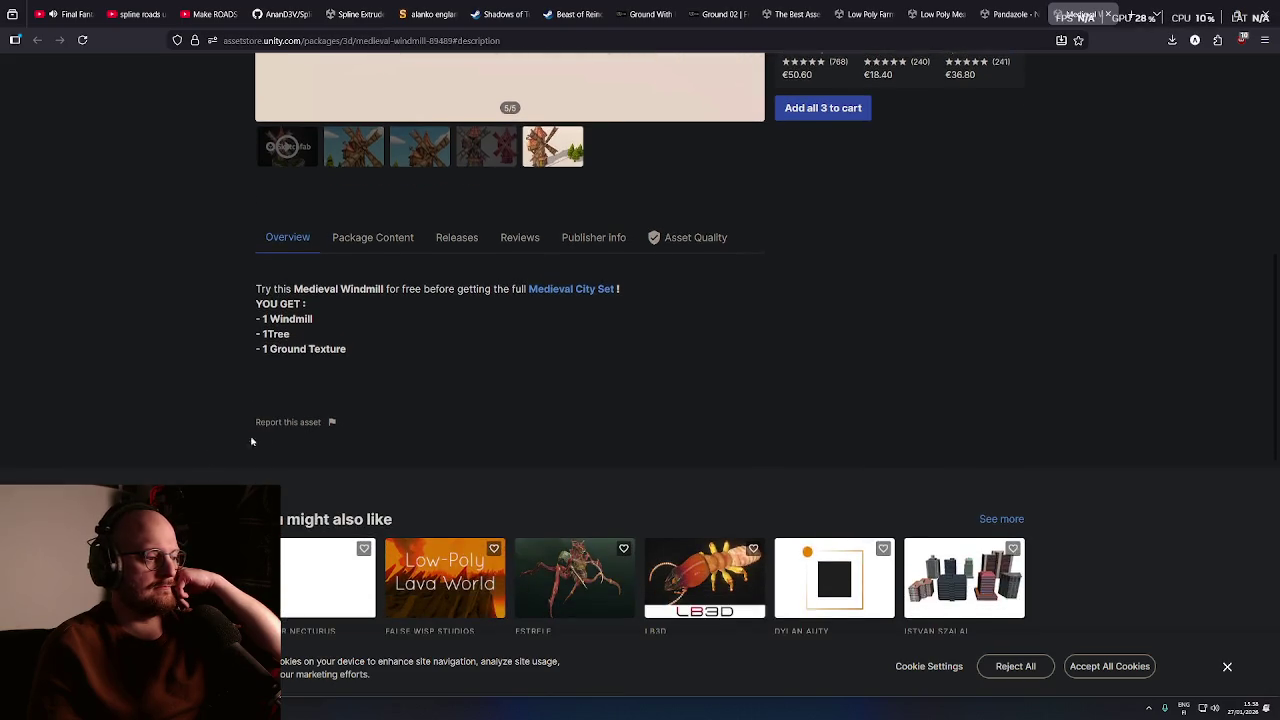
{"action": "scroll", "coordinate": [250, 445], "scroll_direction": "down", "scroll_amount": 3}
{"action": "scroll", "coordinate": [236, 462], "scroll_direction": "up", "scroll_amount": 10}
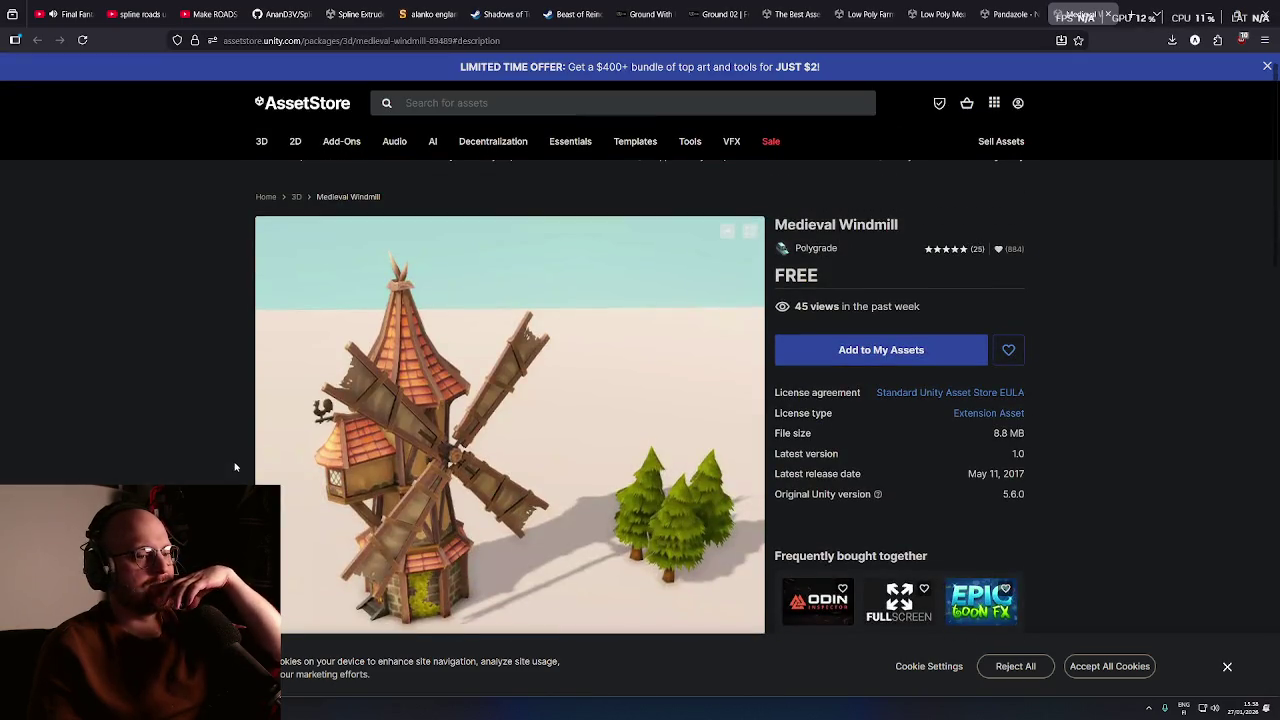
{"action": "scroll", "coordinate": [236, 467], "scroll_direction": "down", "scroll_amount": 3}
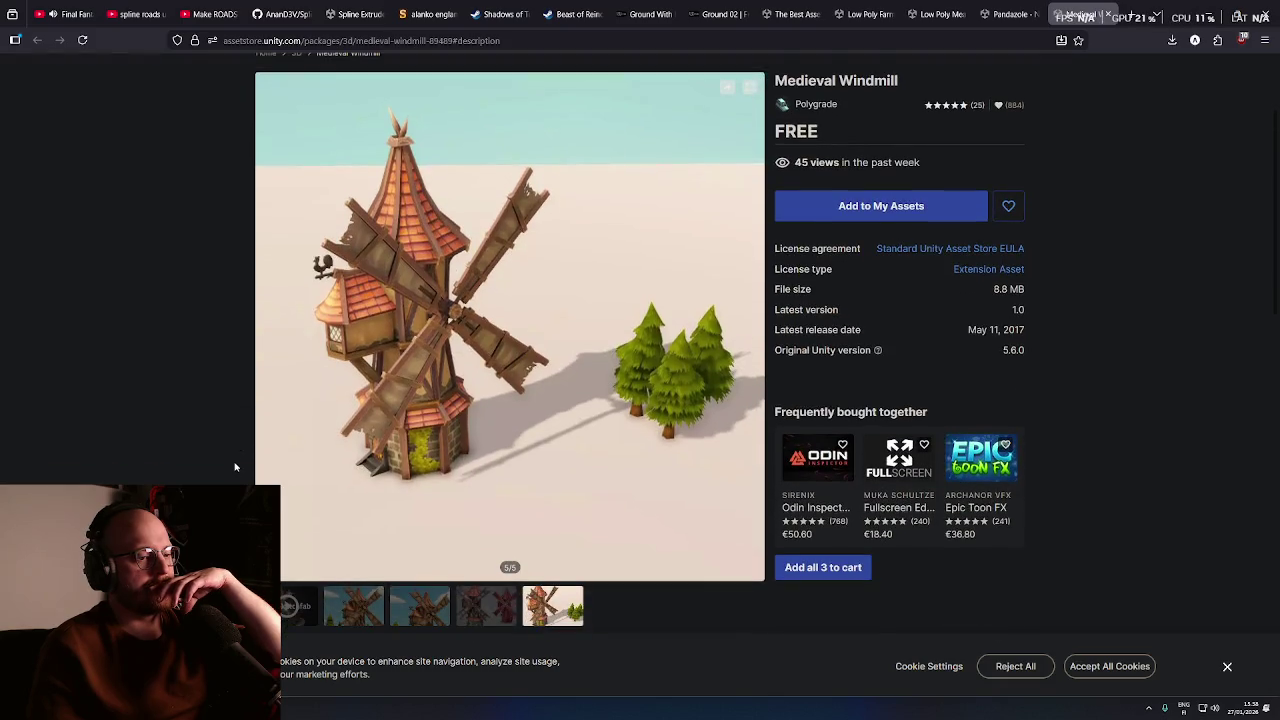
{"action": "scroll", "coordinate": [236, 467], "scroll_direction": "down", "scroll_amount": 2}
Load the interactive 3D windmill preview and view the asset quality information
{"action": "left_click", "coordinate": [295, 534]}
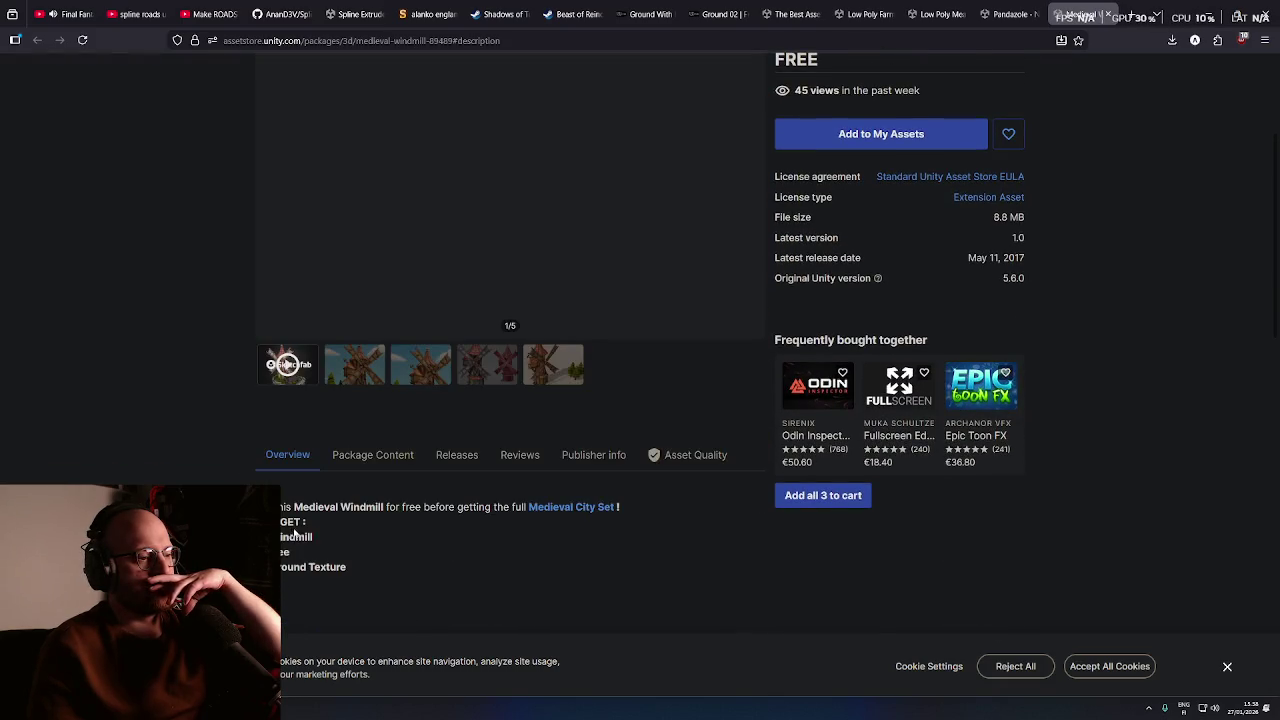
{"action": "scroll", "coordinate": [249, 481], "scroll_direction": "up", "scroll_amount": 5}
{"action": "scroll", "coordinate": [249, 481], "scroll_direction": "down", "scroll_amount": 3}
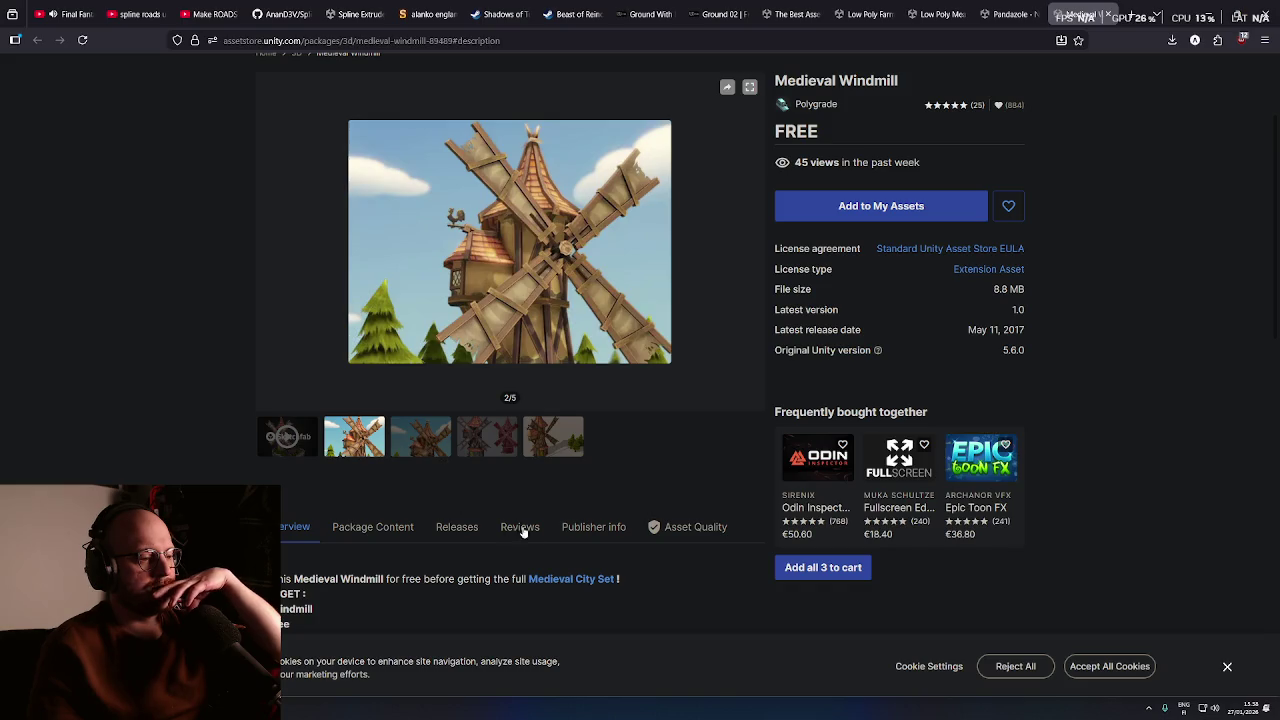
{"action": "left_click", "coordinate": [666, 540]}
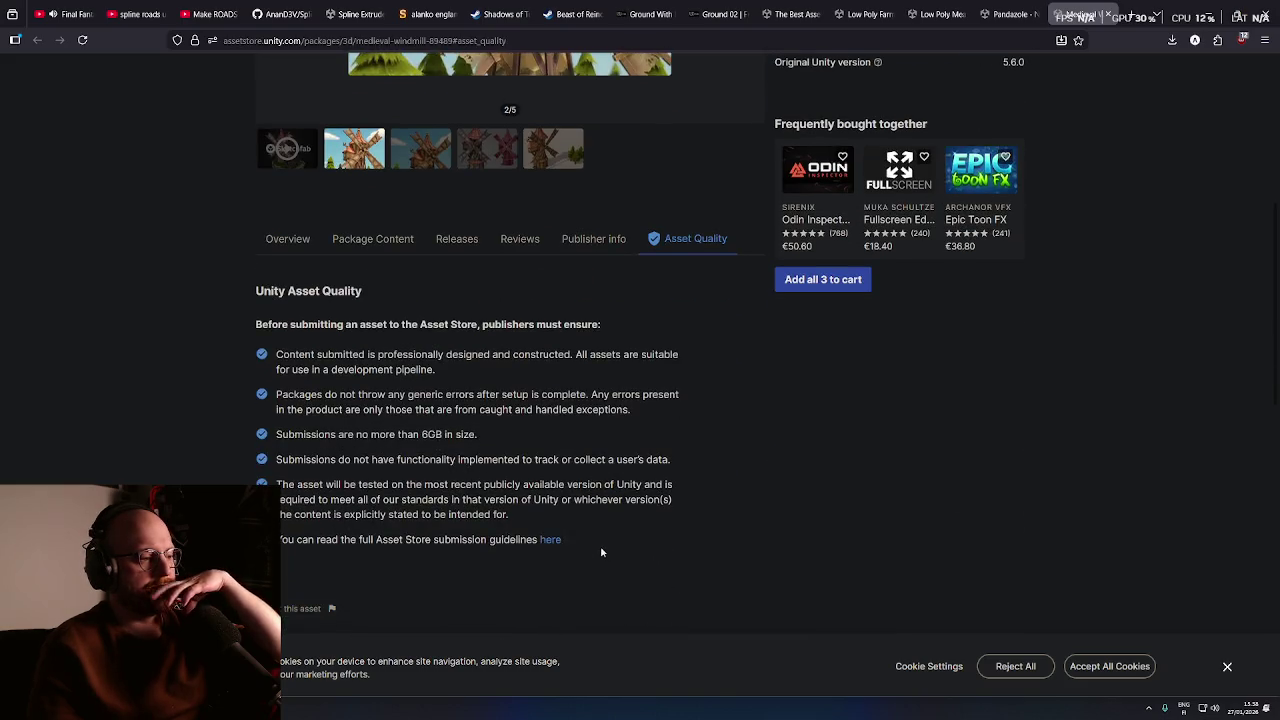
{"action": "scroll", "coordinate": [666, 540], "scroll_direction": "down", "scroll_amount": 3}
{"action": "key", "text": "Home"}
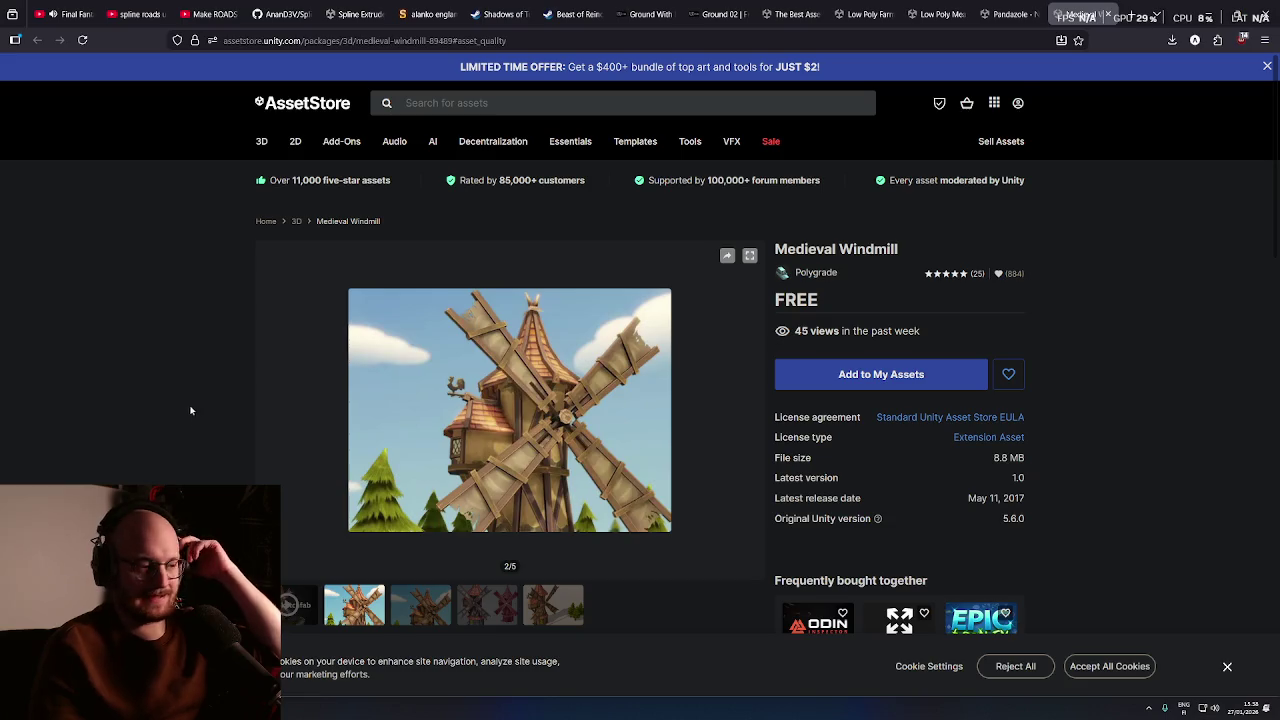
Add the free Medieval Windmill to My Assets
{"action": "scroll", "coordinate": [189, 409], "scroll_direction": "down", "scroll_amount": 2}
{"action": "scroll", "coordinate": [185, 450], "scroll_direction": "down", "scroll_amount": 3}
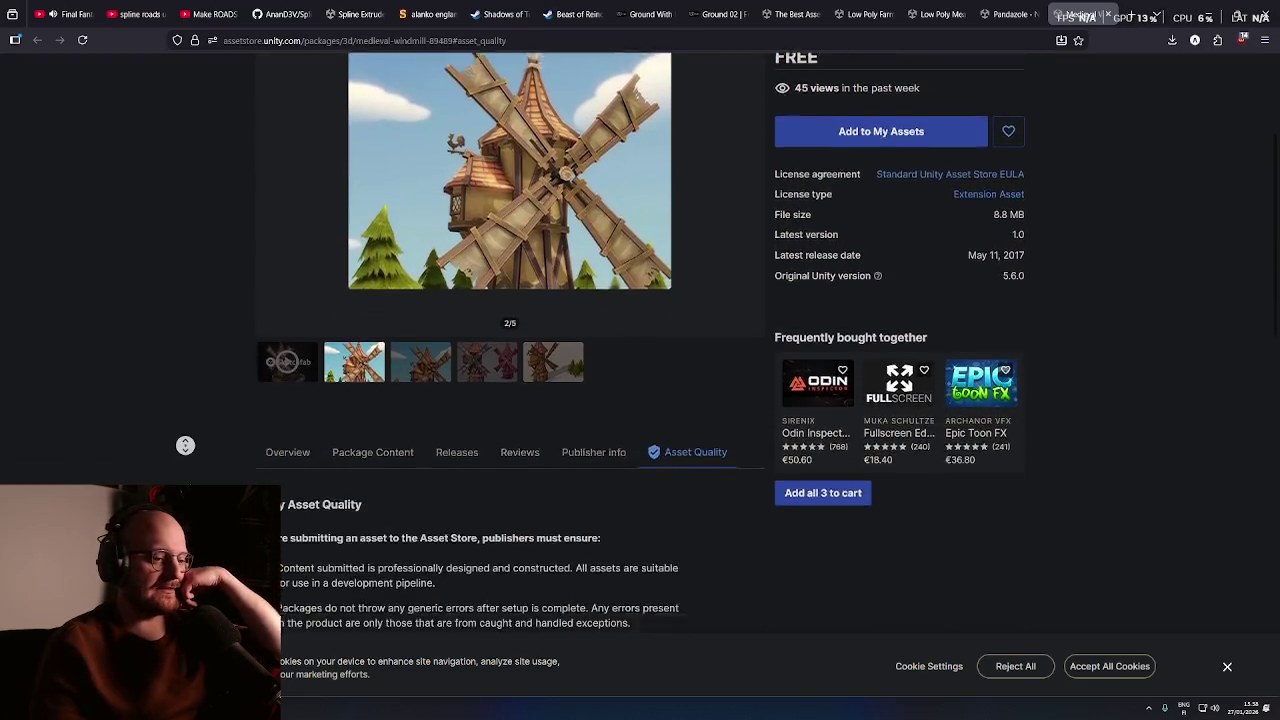
{"action": "scroll", "coordinate": [501, 361], "scroll_direction": "up", "scroll_amount": 4}
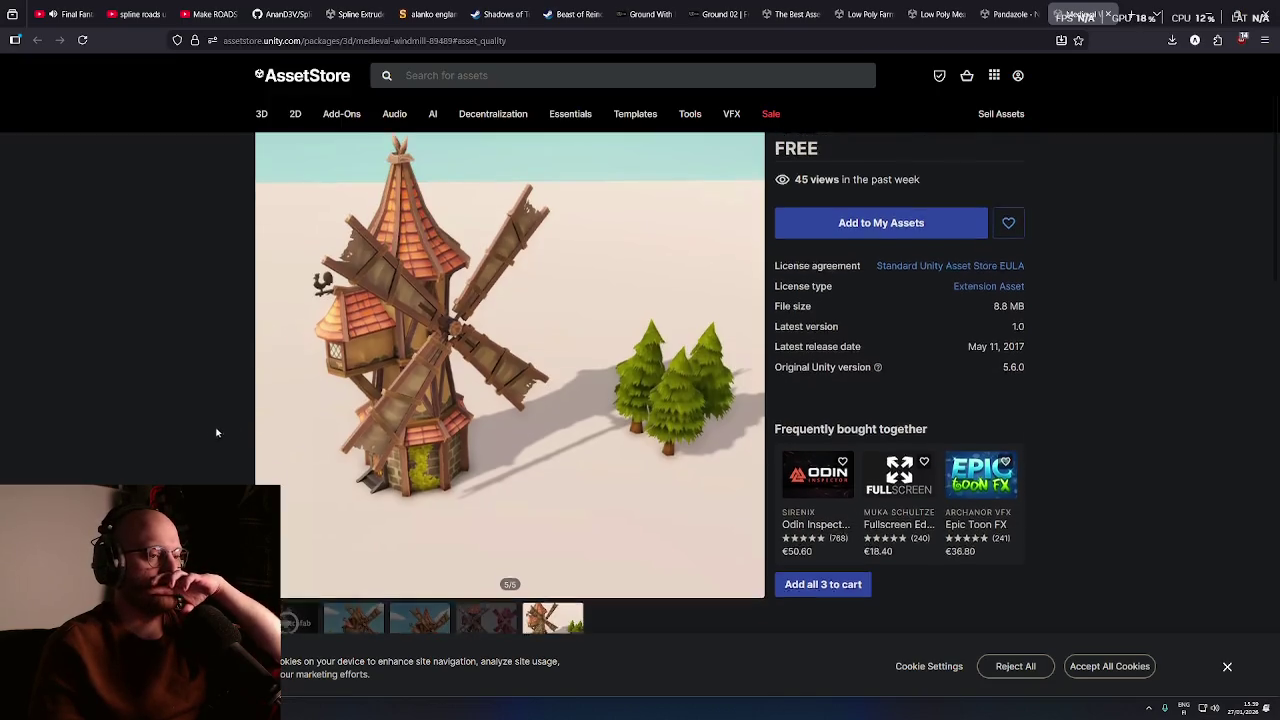
{"action": "scroll", "coordinate": [214, 434], "scroll_direction": "down", "scroll_amount": 2}
{"action": "scroll", "coordinate": [886, 171], "scroll_direction": "up", "scroll_amount": 1}
{"action": "left_click", "coordinate": [886, 170]}
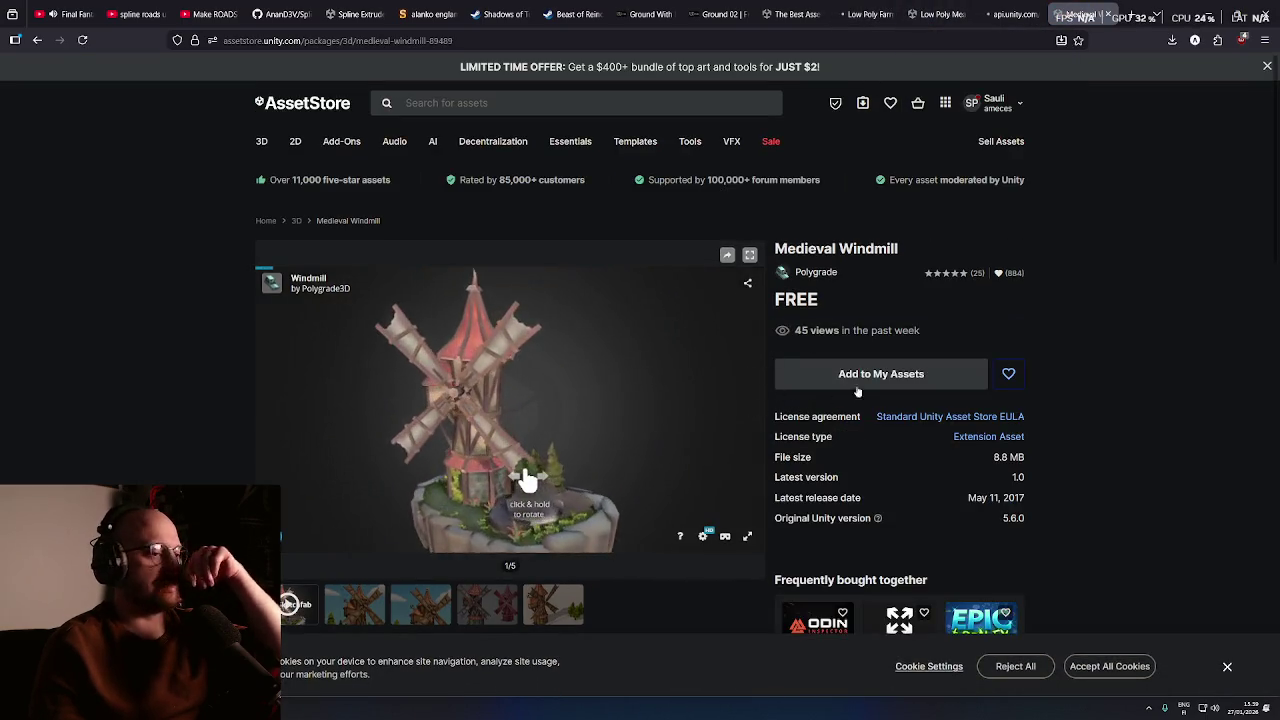
Accept the Terms of Service to claim Medieval Windmill, then launch it in Unity's Package Manager
{"action": "left_click", "coordinate": [887, 373]}
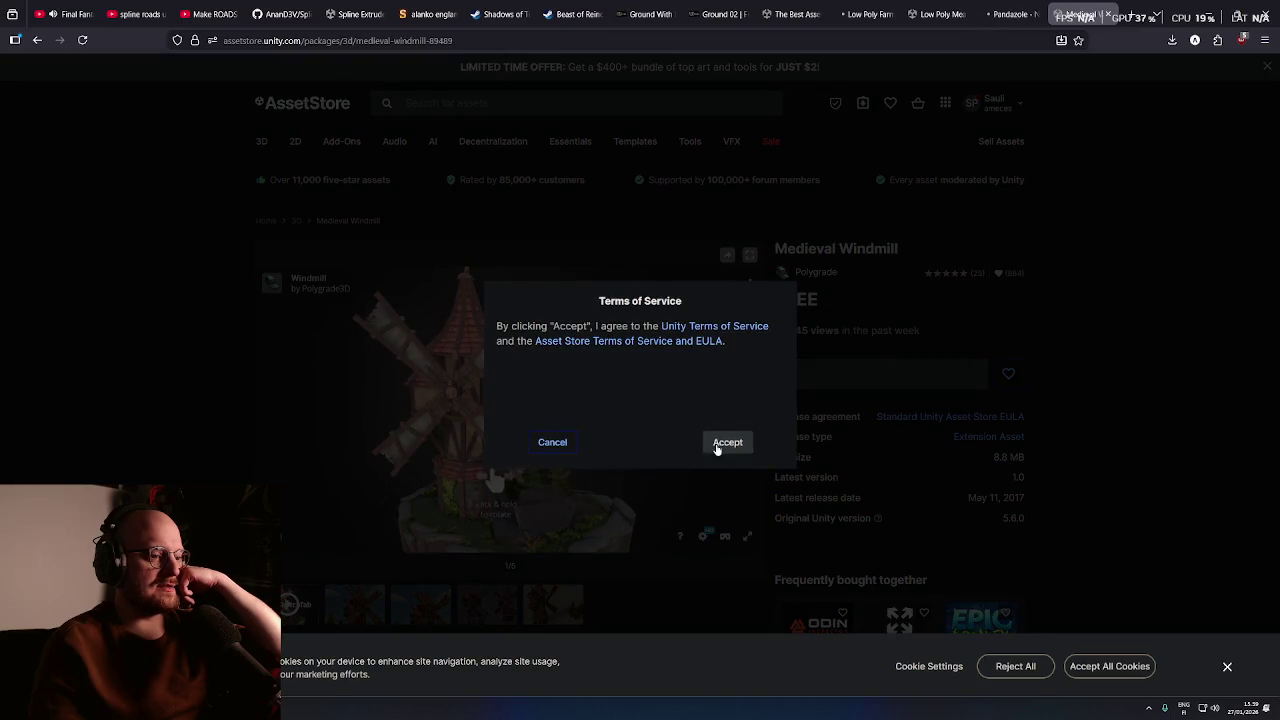
{"action": "left_click", "coordinate": [720, 443]}
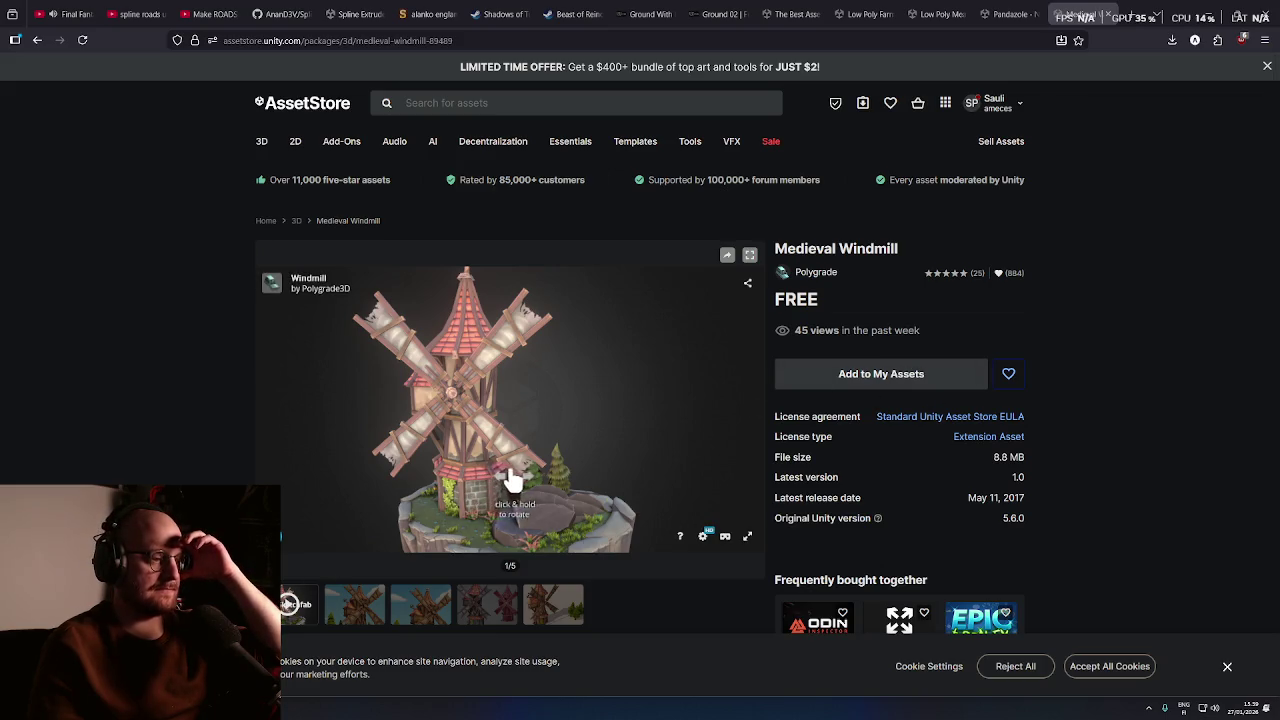
{"action": "left_click", "coordinate": [877, 376]}
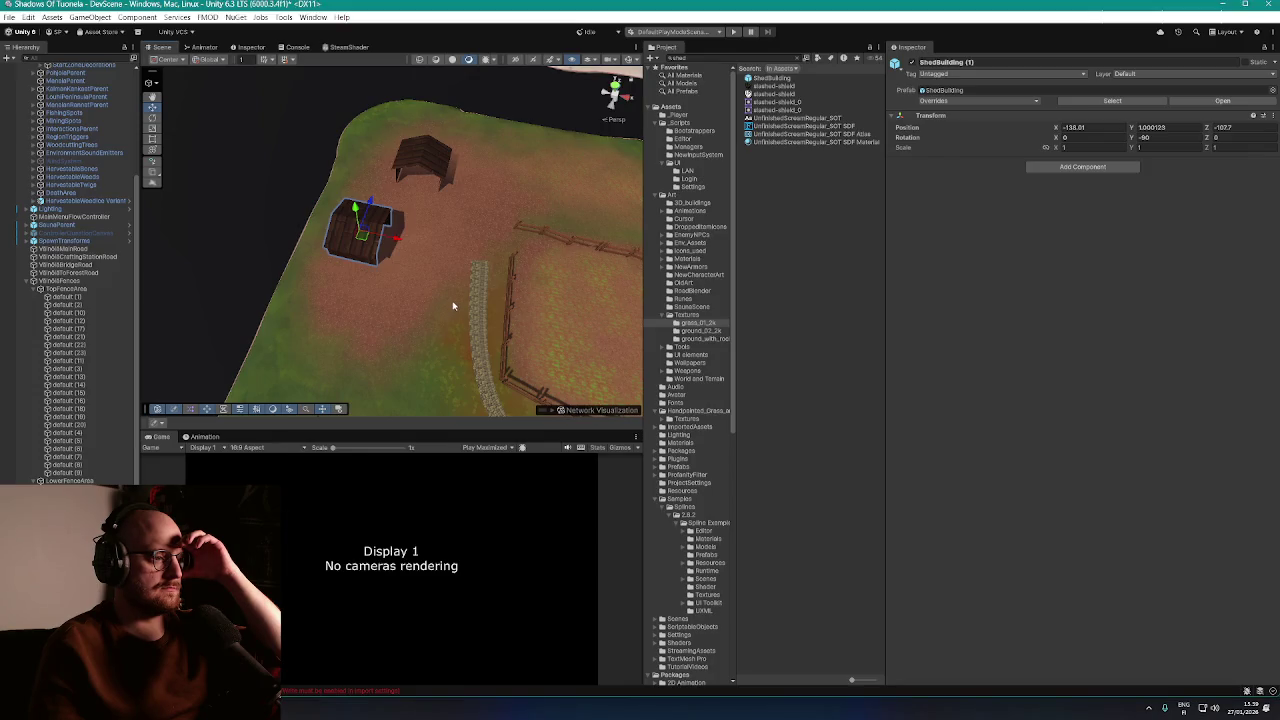
{"action": "left_click", "coordinate": [451, 310]}
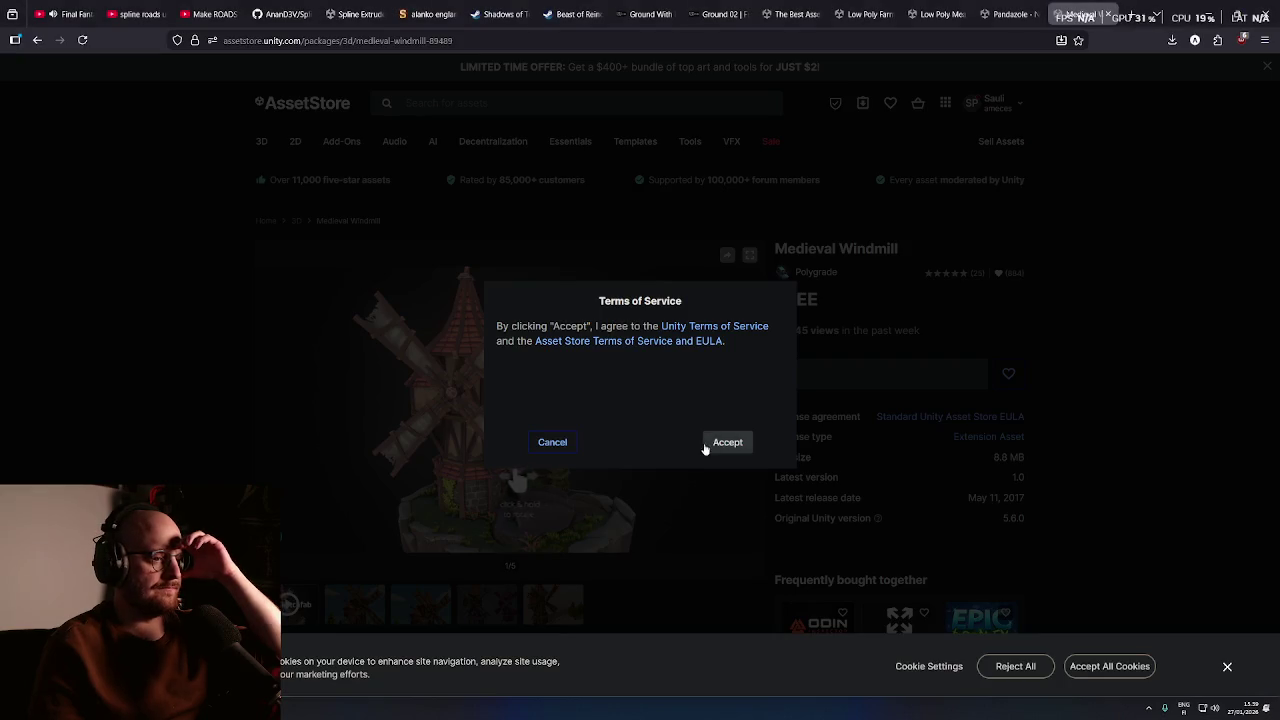
{"action": "left_click", "coordinate": [706, 445]}
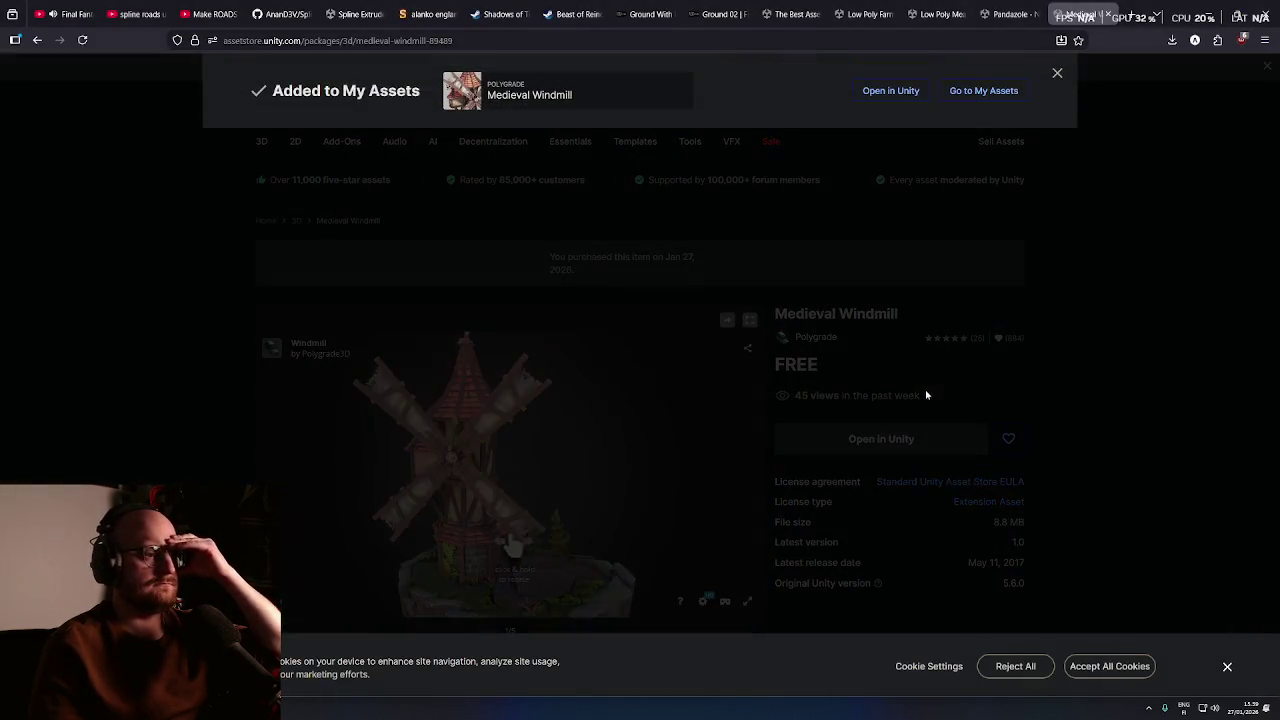
{"action": "left_click", "coordinate": [908, 92]}
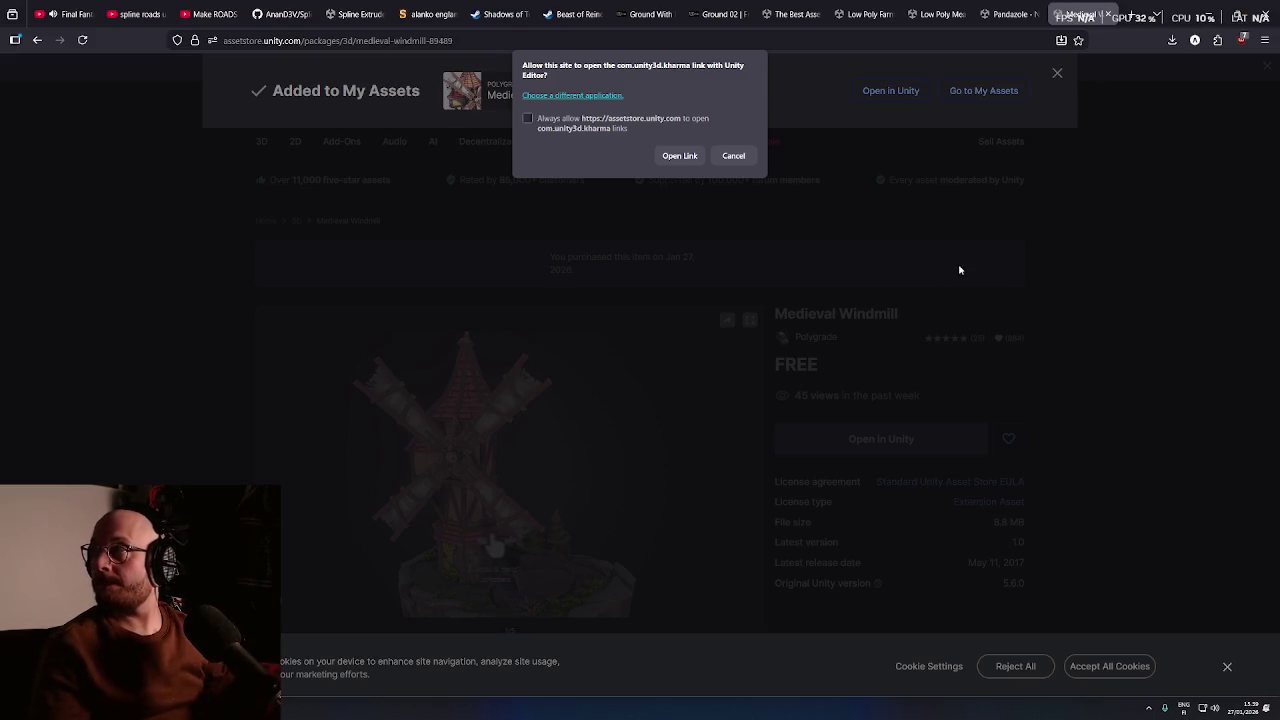
{"action": "left_click", "coordinate": [676, 155]}
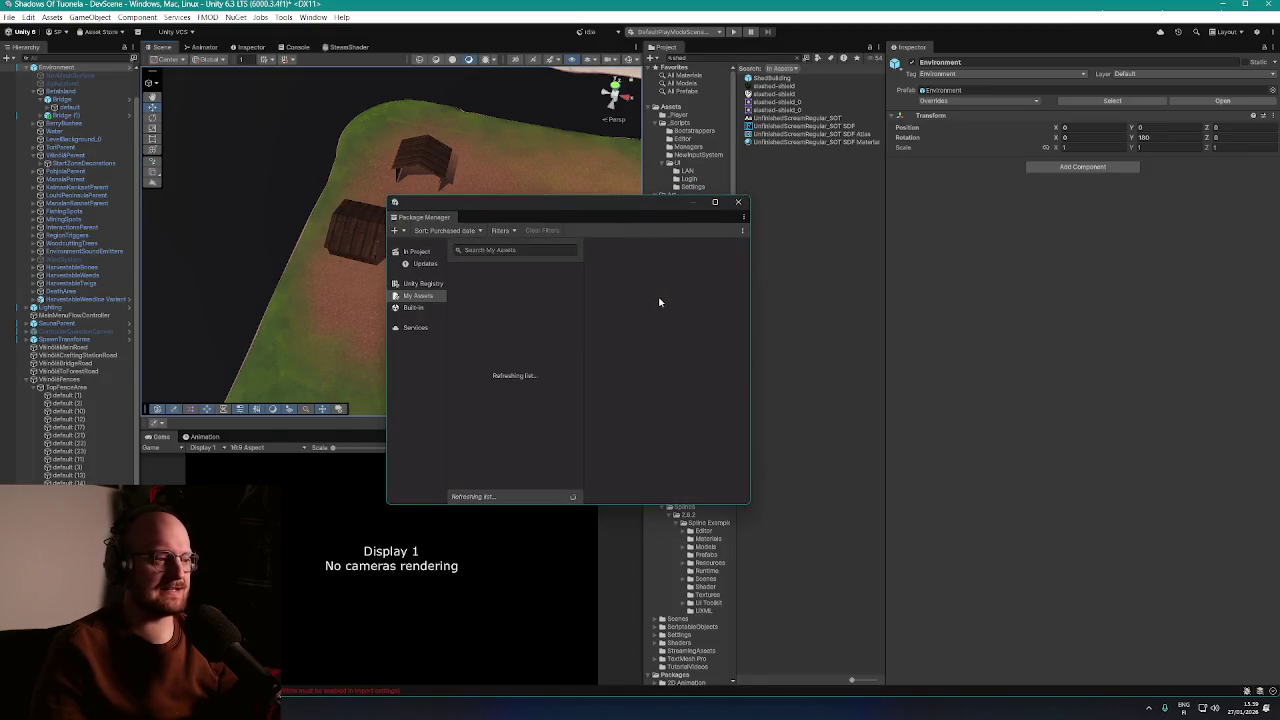
Commit all changes as 'added new farm related textures and implemented some basic farm points of interest' and sync
{"action": "key", "text": "alt+Tab"}
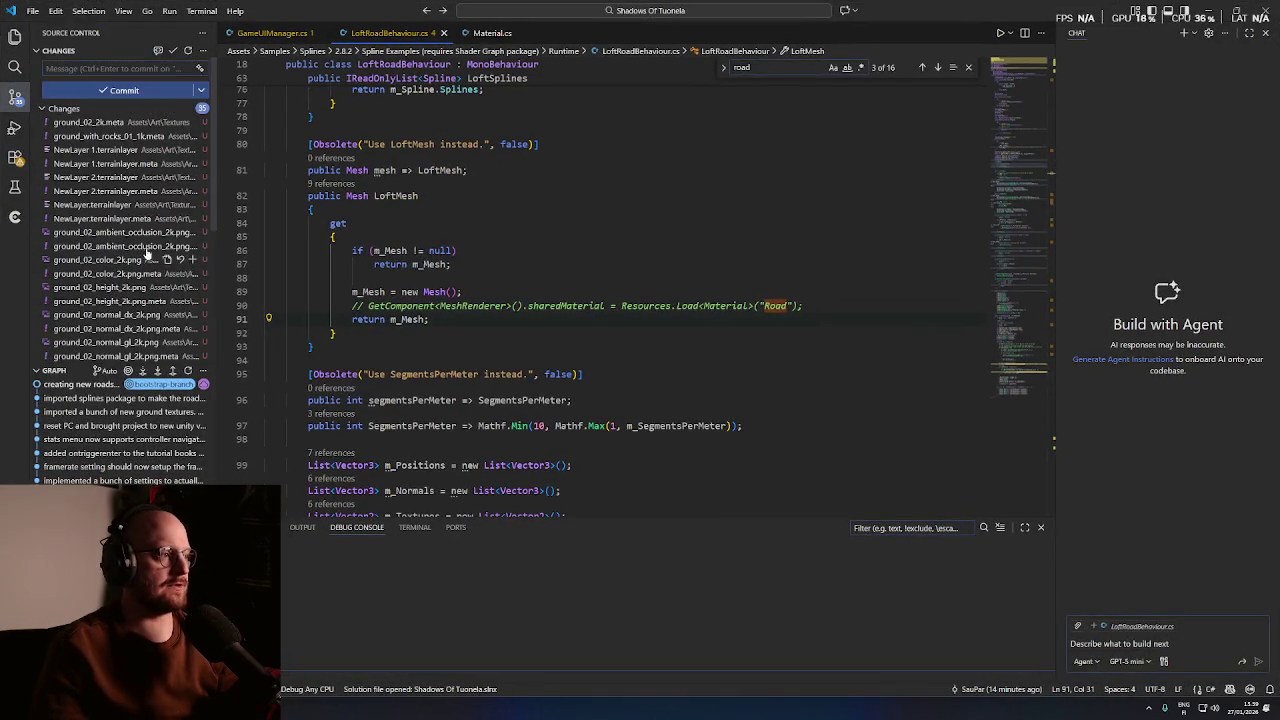
{"action": "left_click", "coordinate": [186, 113]}
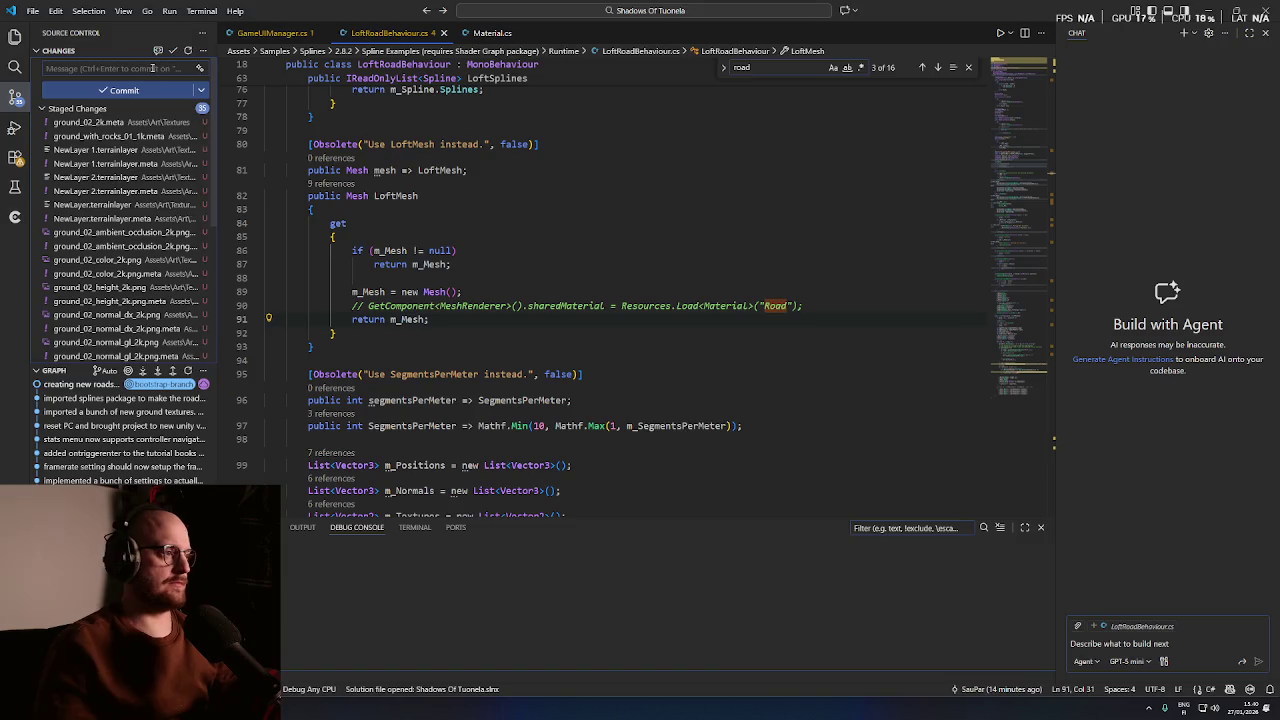
{"action": "left_click", "coordinate": [169, 68]}
{"action": "type", "text": "added n"}
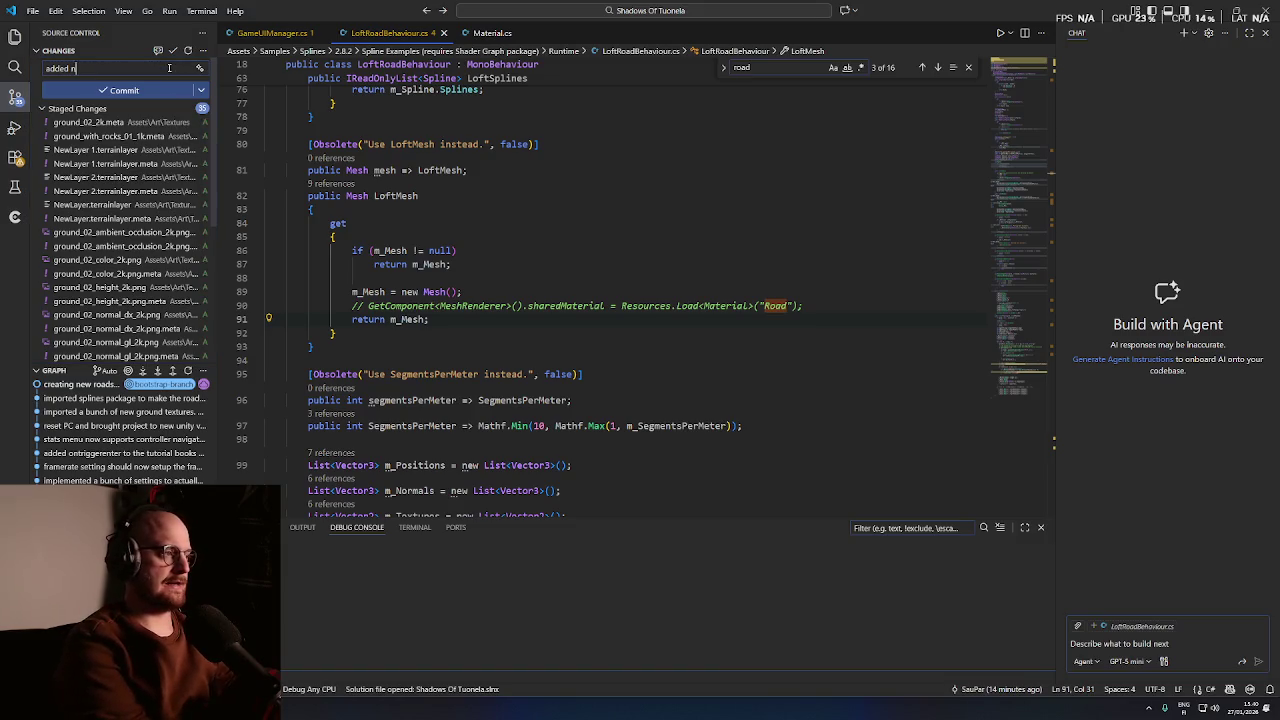
{"action": "type", "text": "ew farm related "}
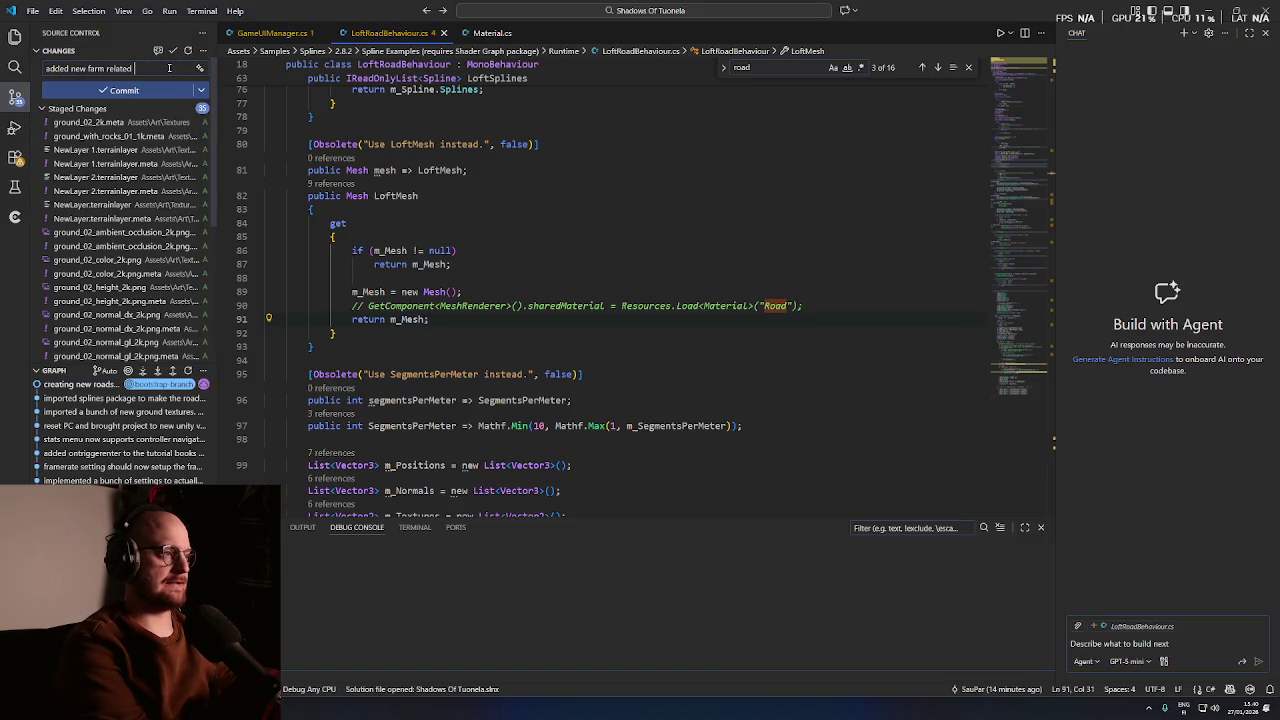
{"action": "type", "text": "textures and"}
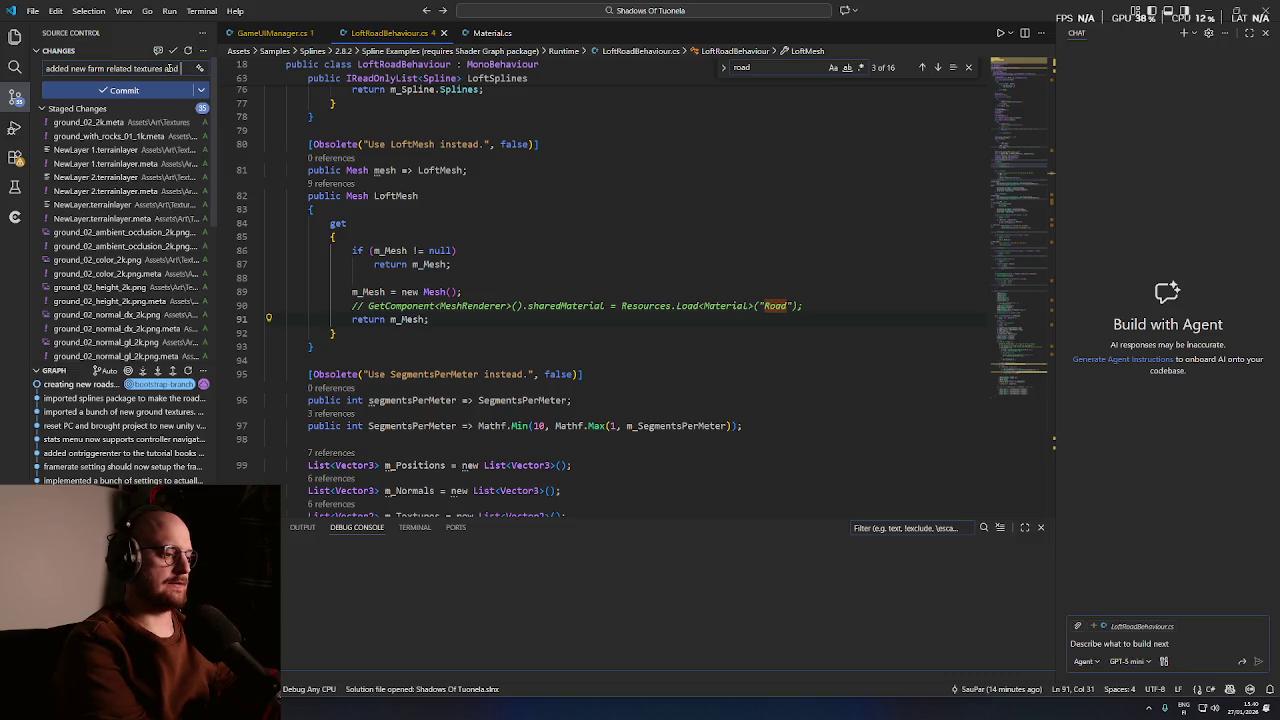
{"action": "type", "text": " implemented some basic fa"}
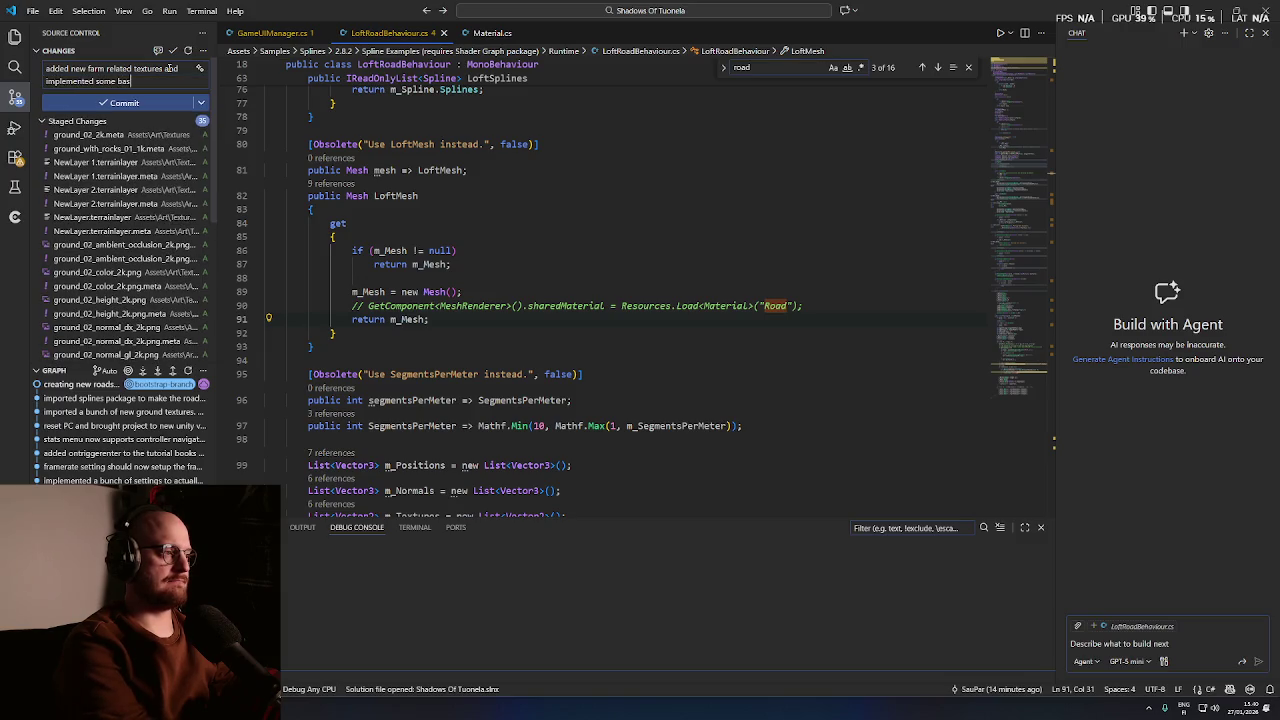
{"action": "type", "text": "rm "}
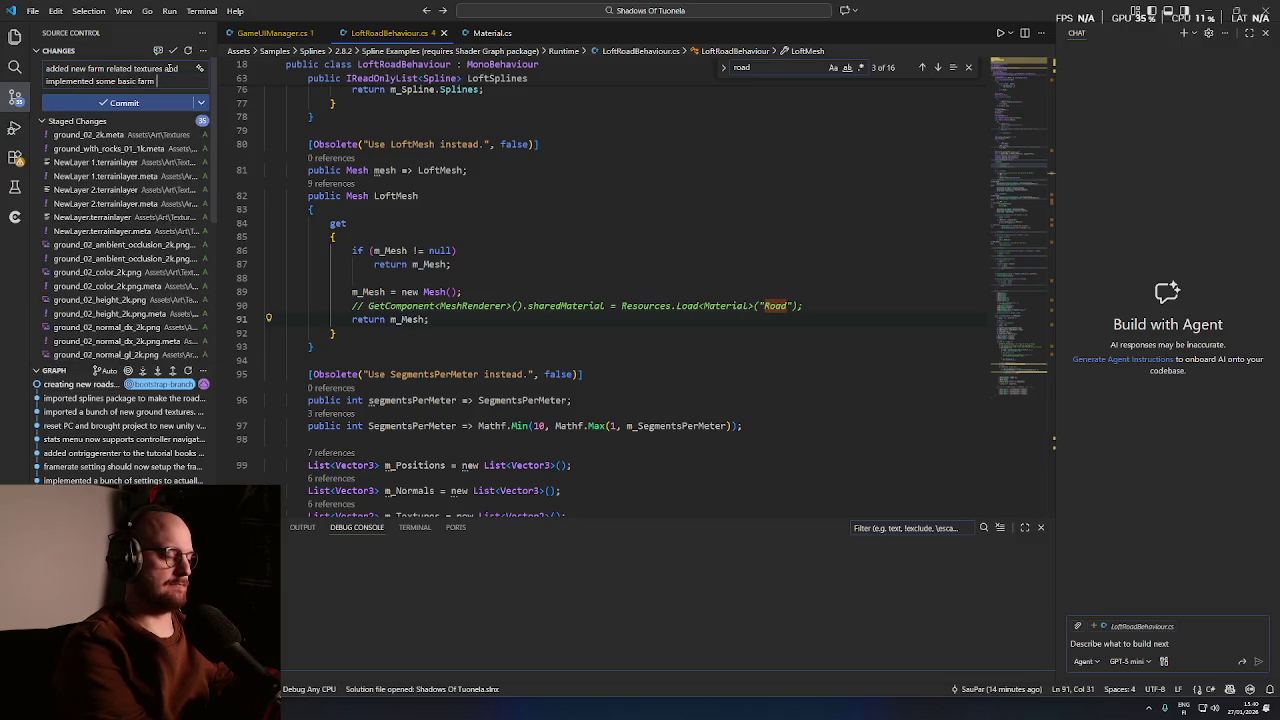
{"action": "type", "text": "points of interest"}
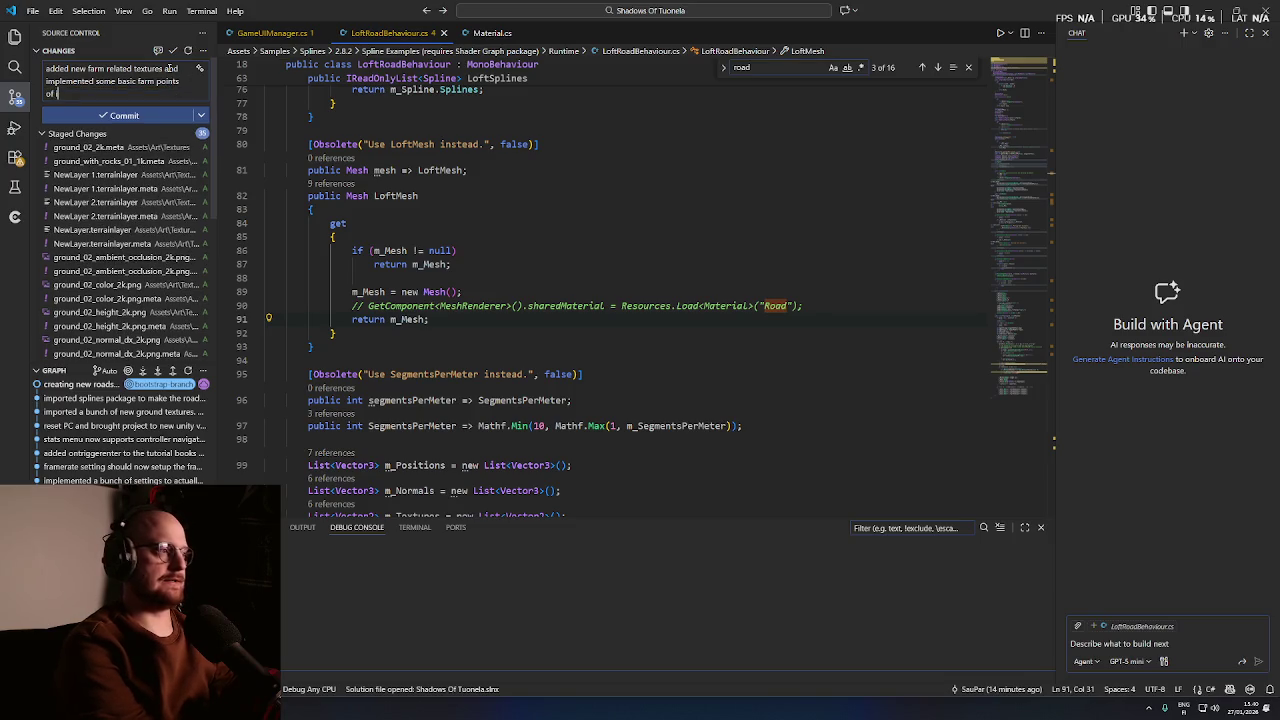
{"action": "key", "text": "ctrl+Return"}
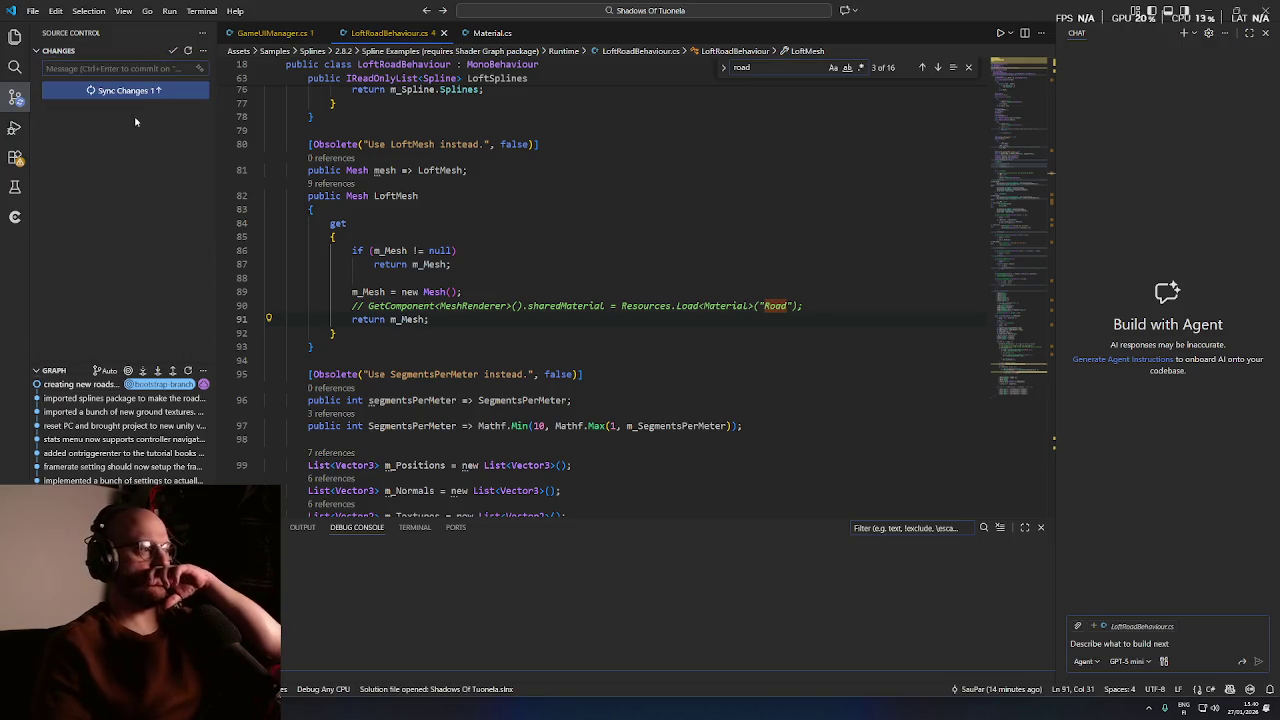
{"action": "left_click", "coordinate": [153, 91]}
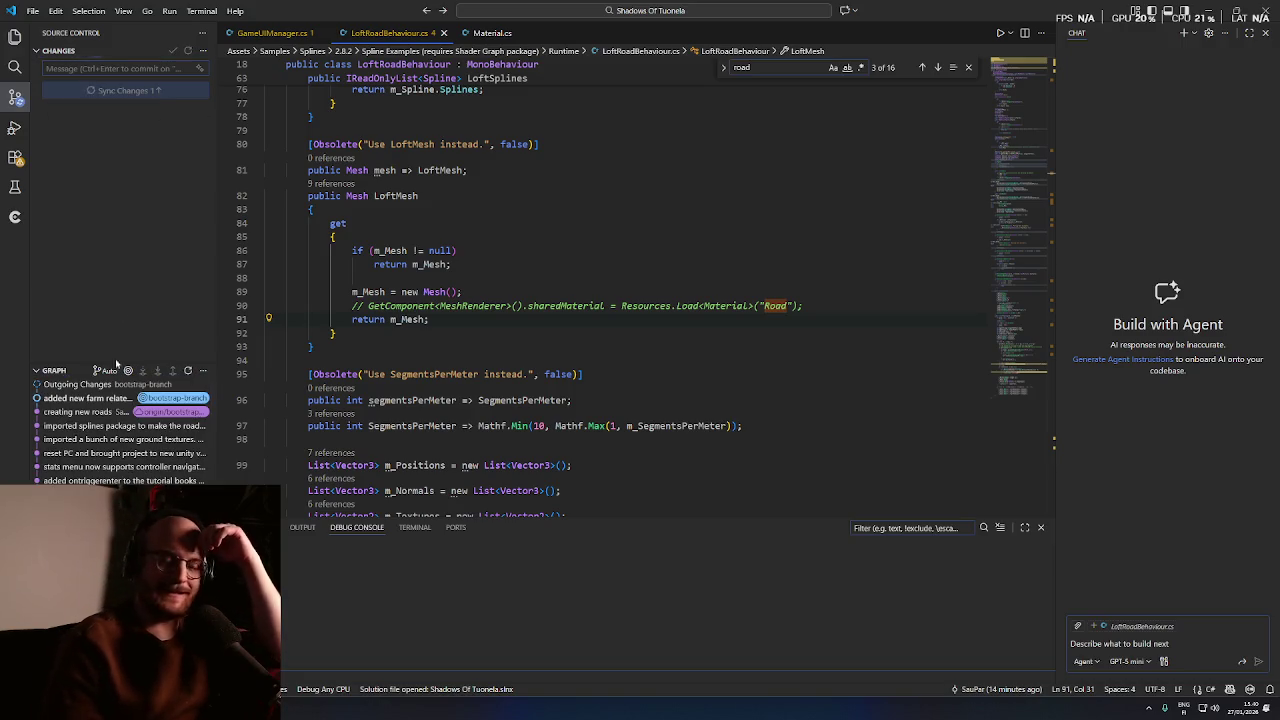
Download the Medieval Windmill package in Package Manager
{"action": "key", "text": "alt+Tab"}
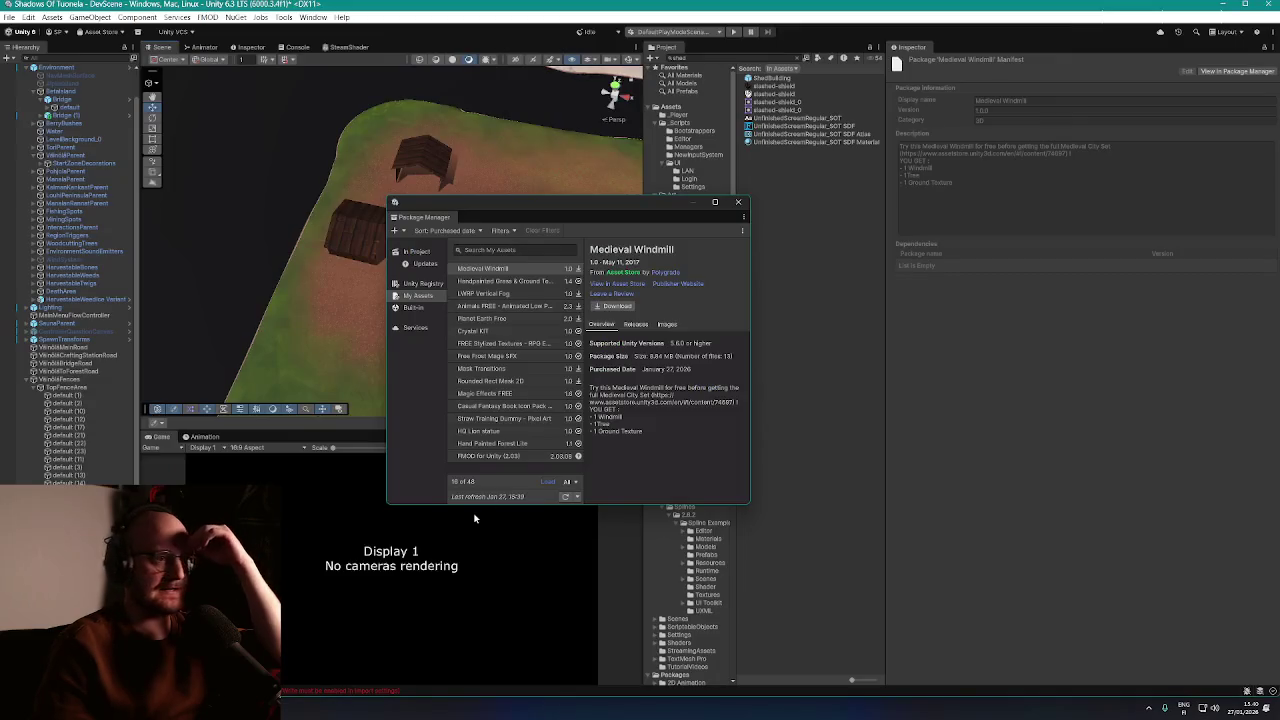
{"action": "left_click", "coordinate": [614, 307]}
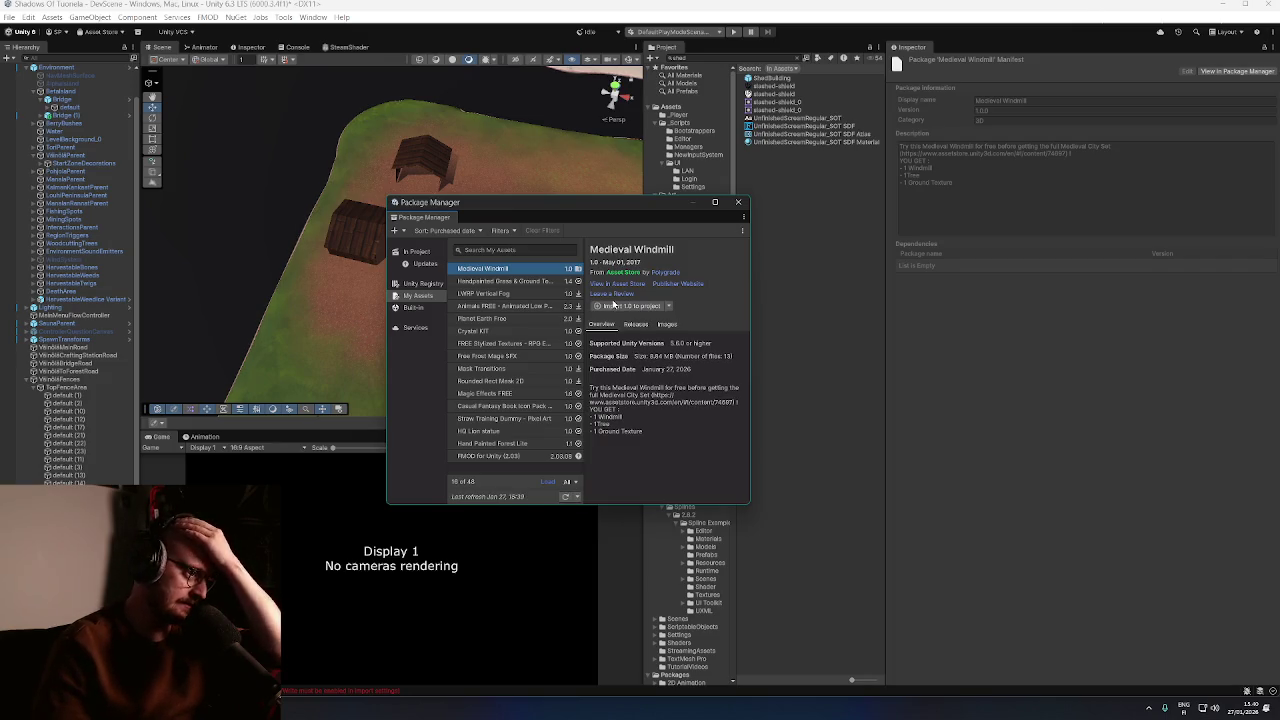
{"action": "left_click_drag", "start_coordinate": [617, 207], "coordinate": [624, 222]}
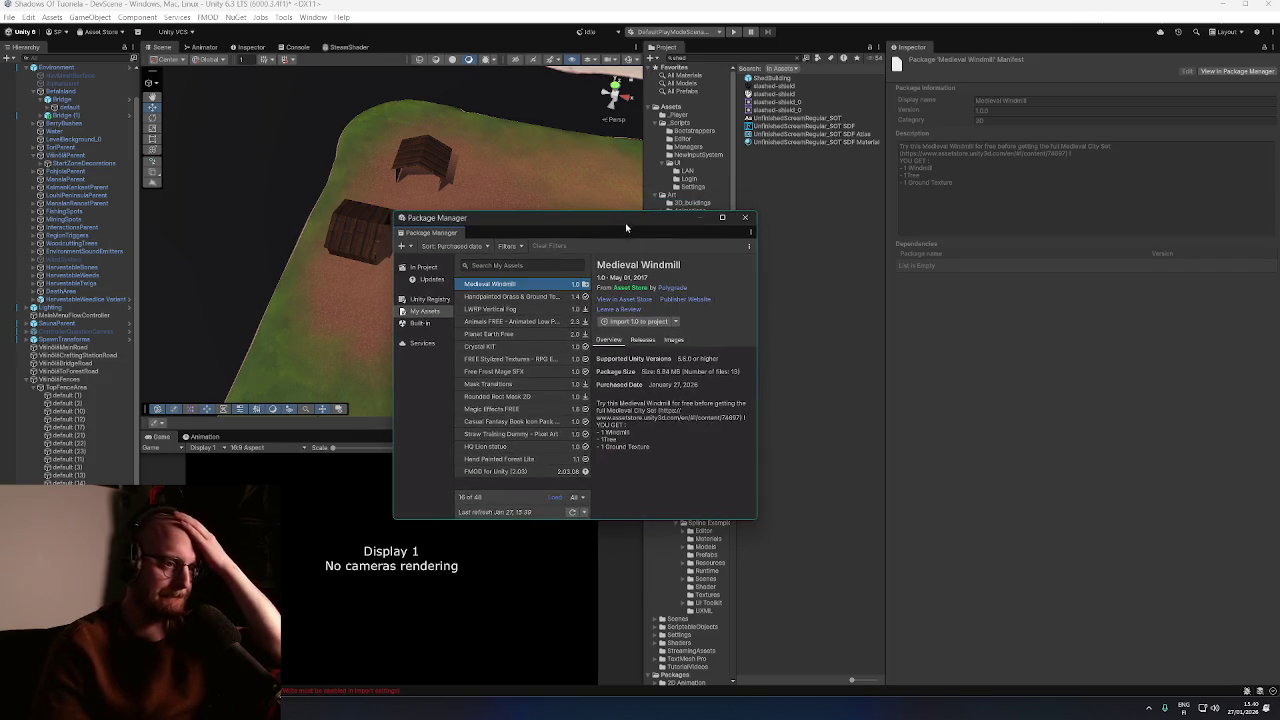
Import Medieval Windmill 1.0 into the project with Unsap.unity unchecked
{"action": "left_click", "coordinate": [638, 322]}
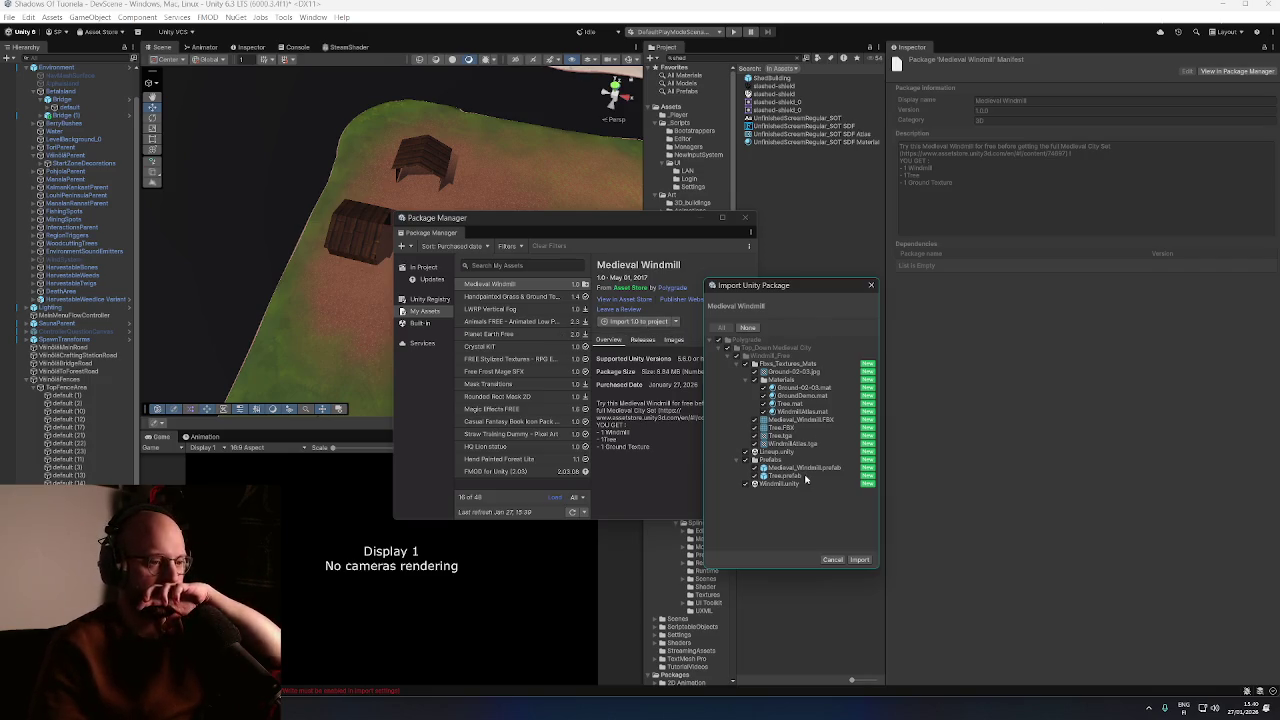
{"action": "left_click", "coordinate": [744, 486]}
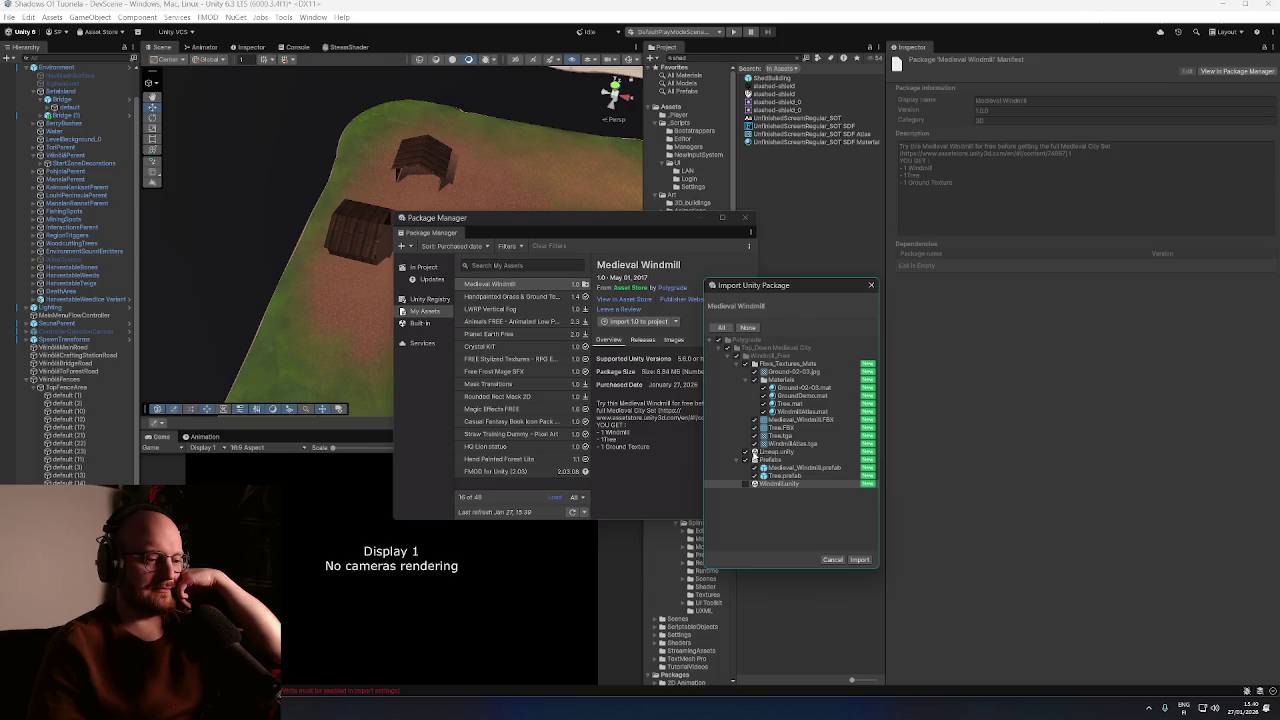
{"action": "left_click", "coordinate": [745, 452]}
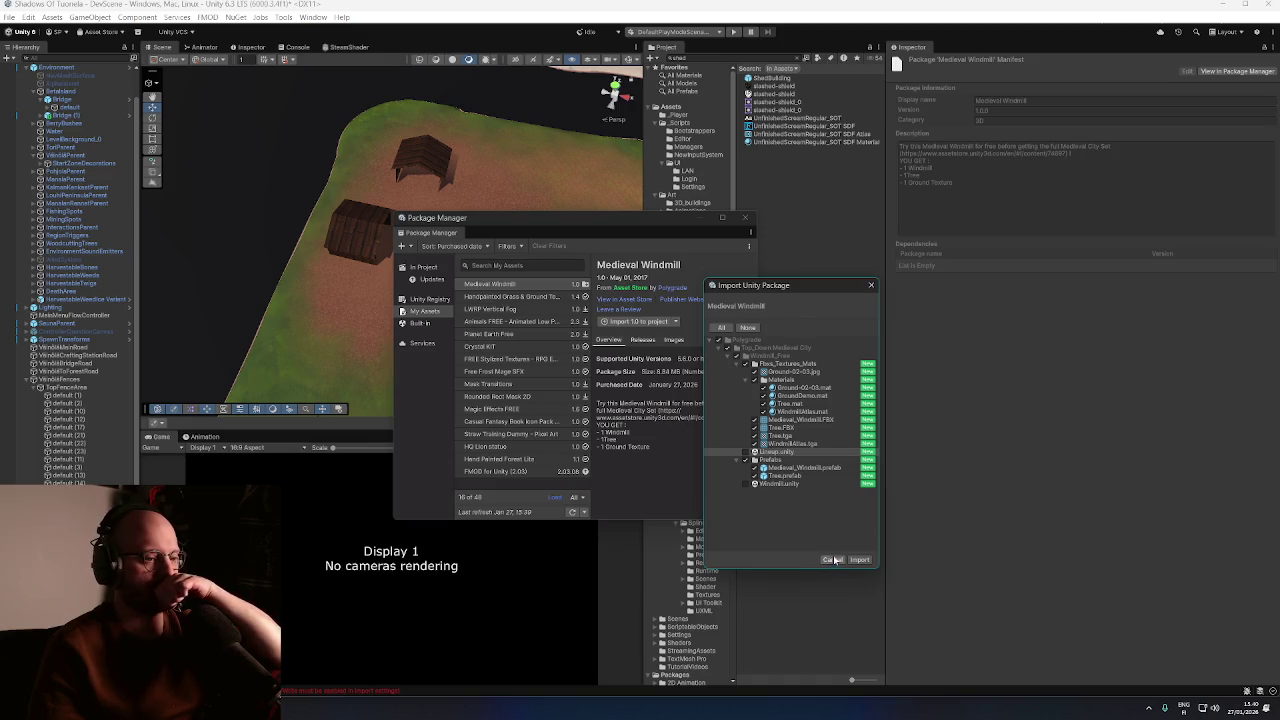
{"action": "left_click", "coordinate": [858, 559]}
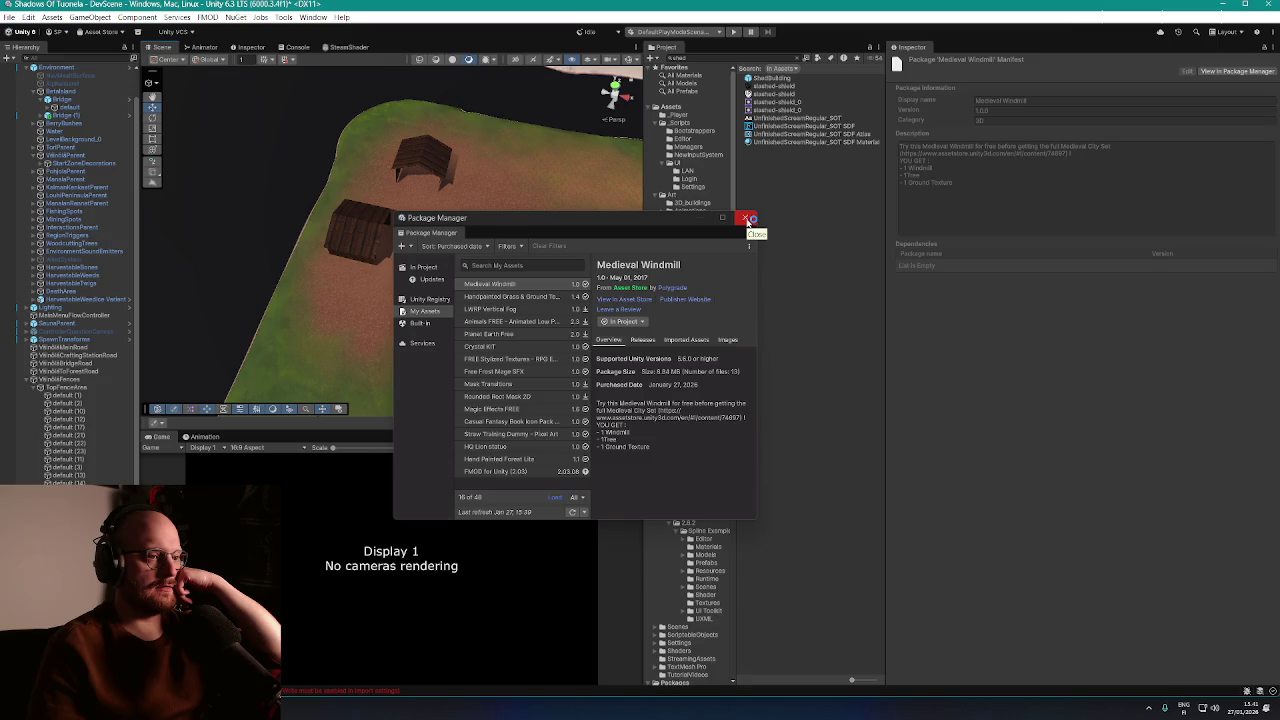
Close Package Manager and collapse the Art, Packages, Samples and _Scripts folders in the Project panel
{"action": "left_click", "coordinate": [748, 218]}
{"action": "scroll", "coordinate": [690, 250], "scroll_direction": "down", "scroll_amount": 1}
{"action": "left_click", "coordinate": [664, 285]}
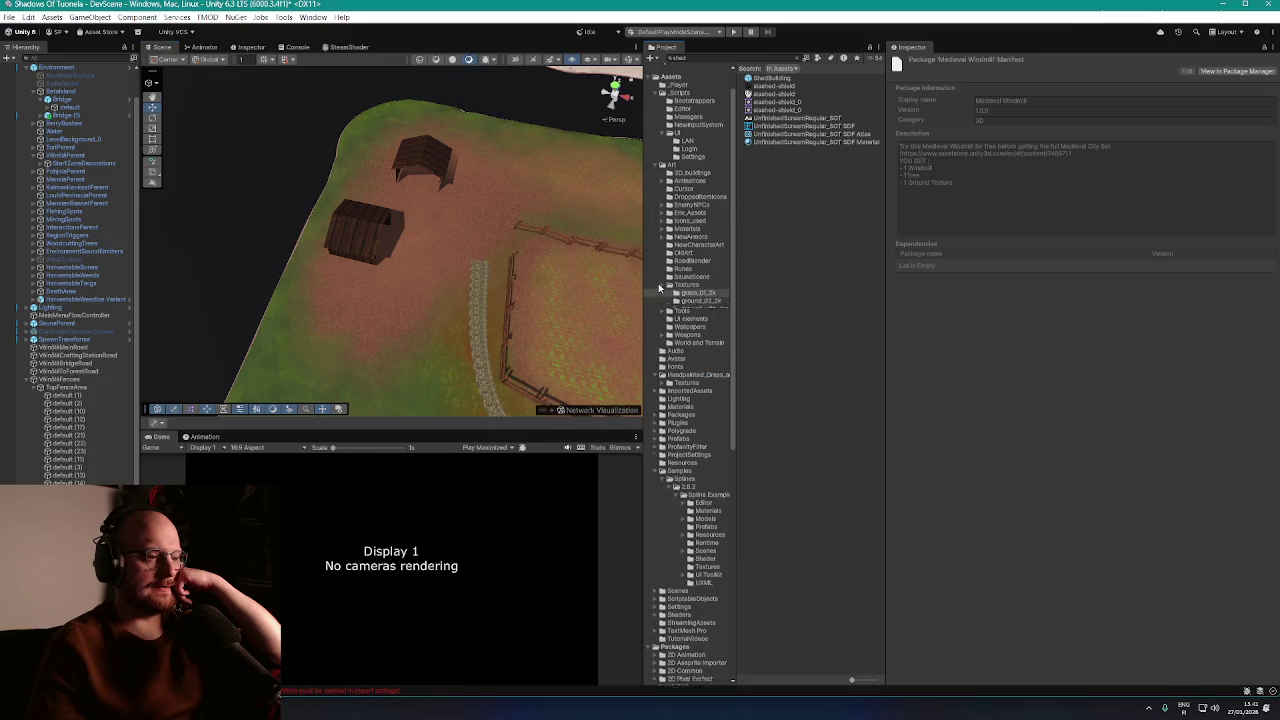
{"action": "left_click", "coordinate": [660, 286]}
{"action": "scroll", "coordinate": [676, 379], "scroll_direction": "down", "scroll_amount": 3}
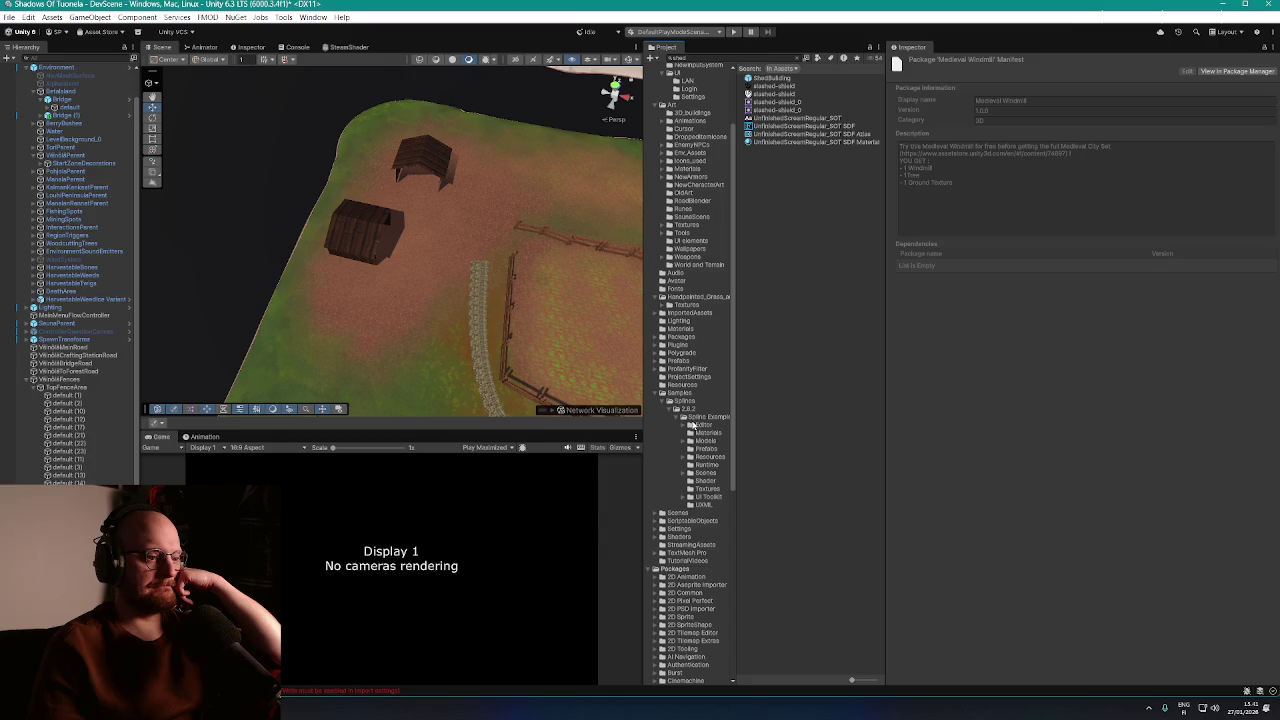
{"action": "scroll", "coordinate": [698, 448], "scroll_direction": "down", "scroll_amount": 1}
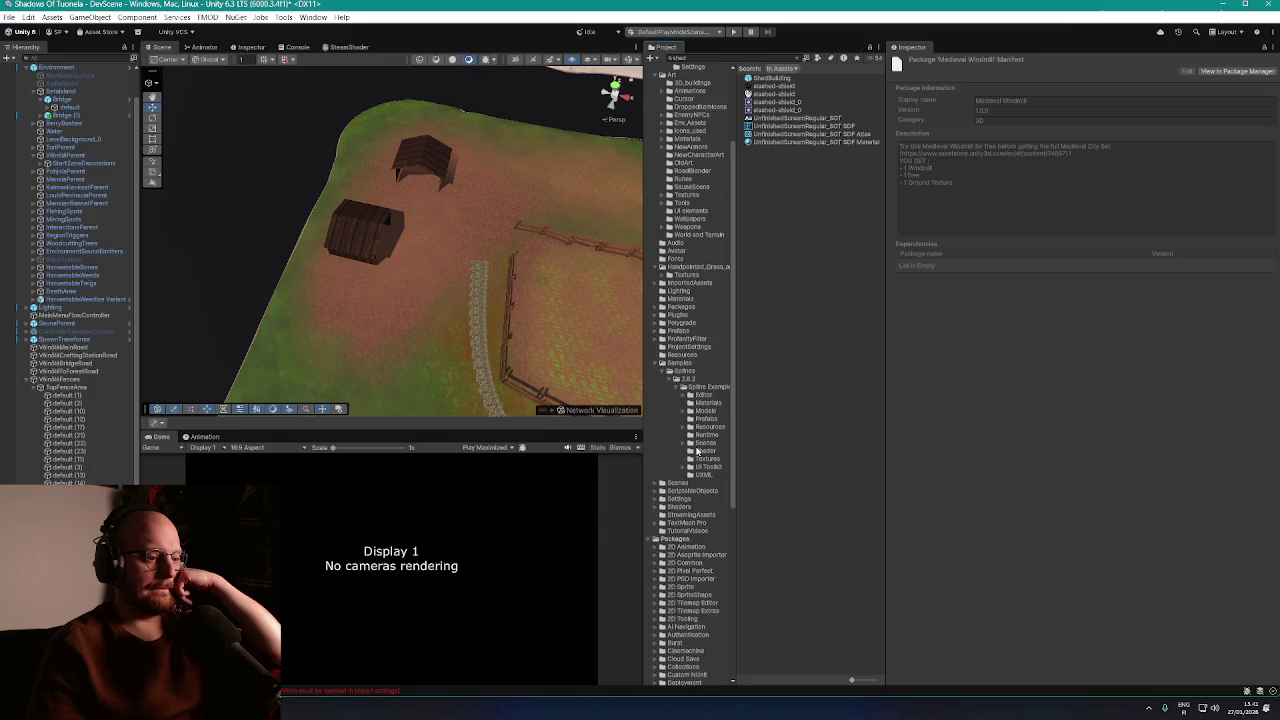
{"action": "left_click", "coordinate": [655, 539]}
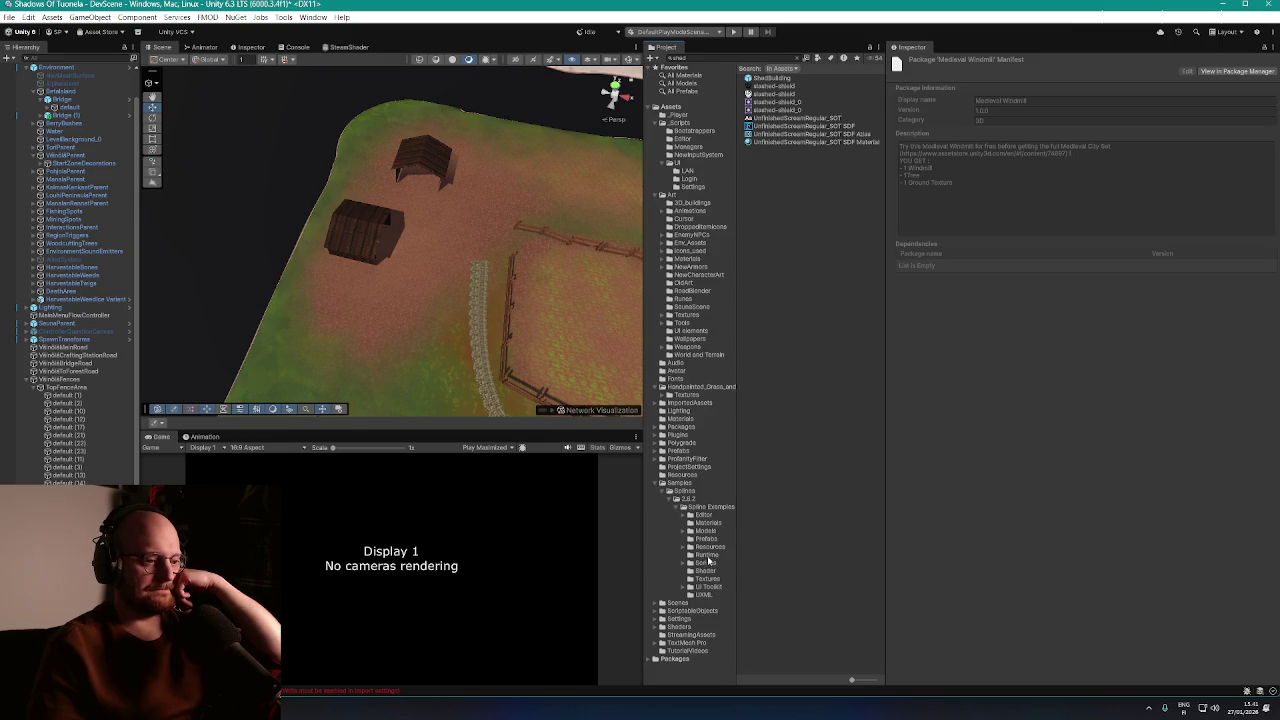
{"action": "left_click", "coordinate": [656, 485]}
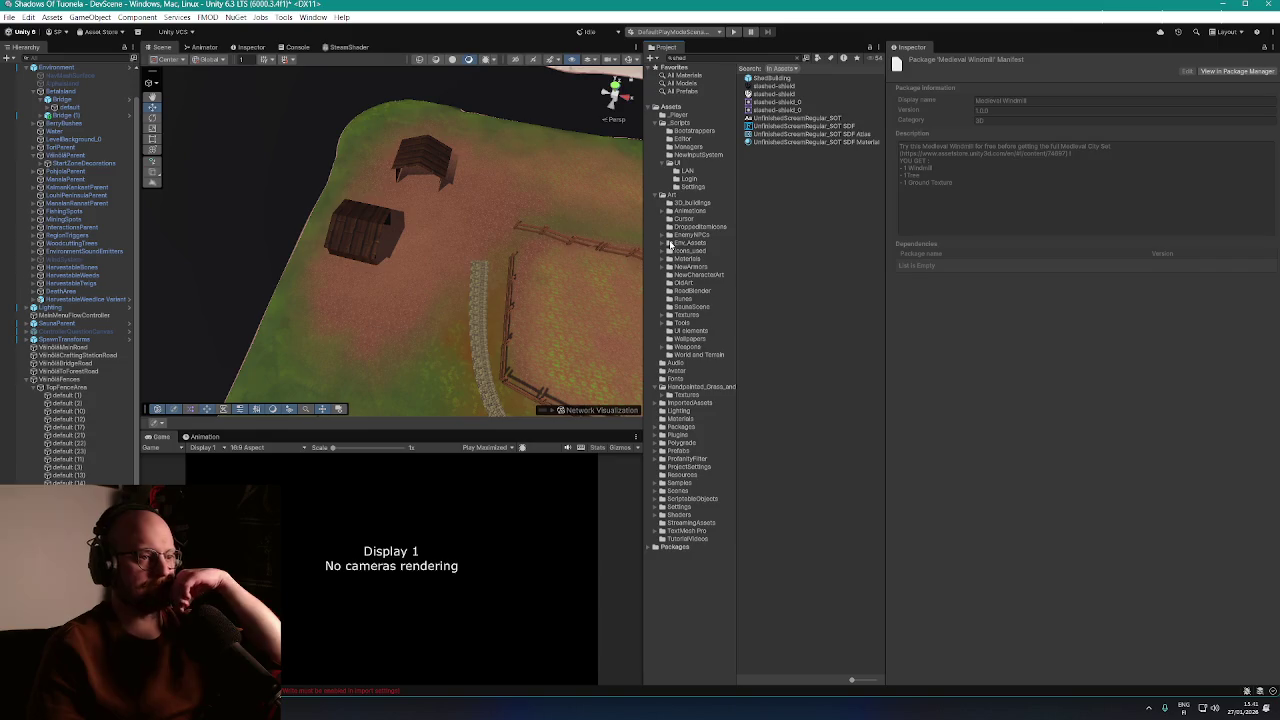
{"action": "left_click", "coordinate": [660, 195]}
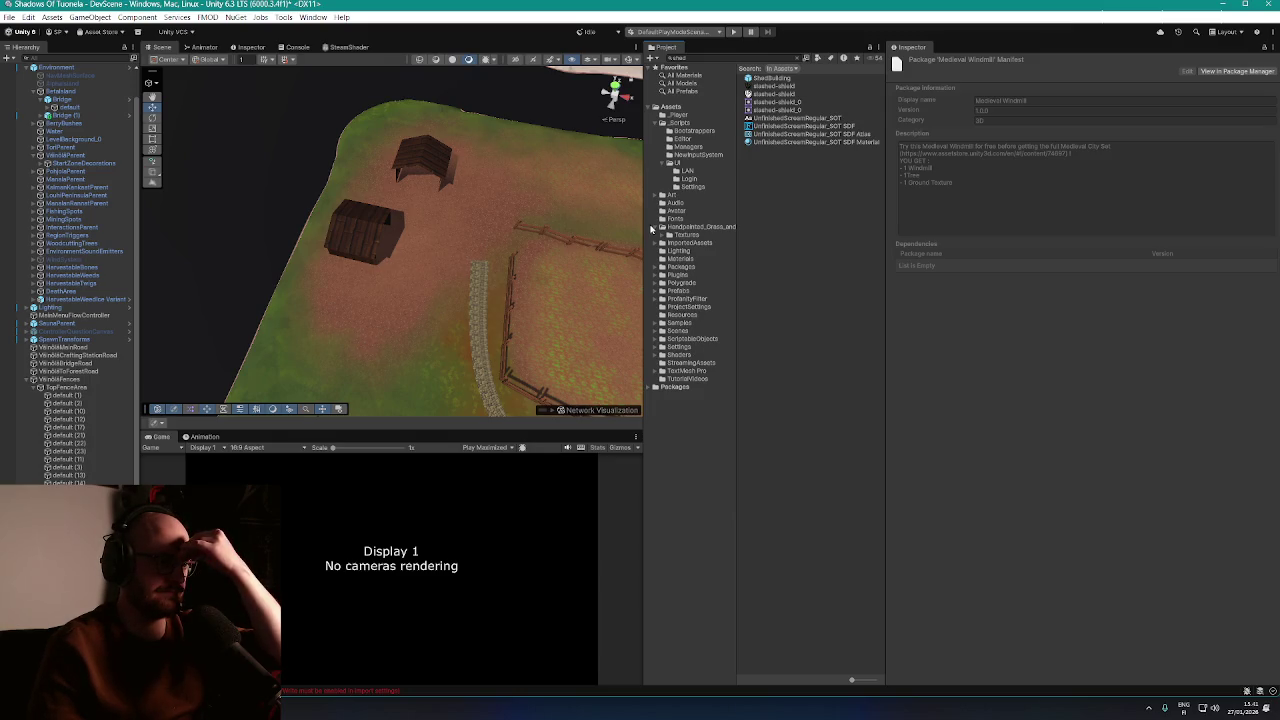
{"action": "left_click", "coordinate": [656, 230]}
{"action": "left_click", "coordinate": [671, 229]}
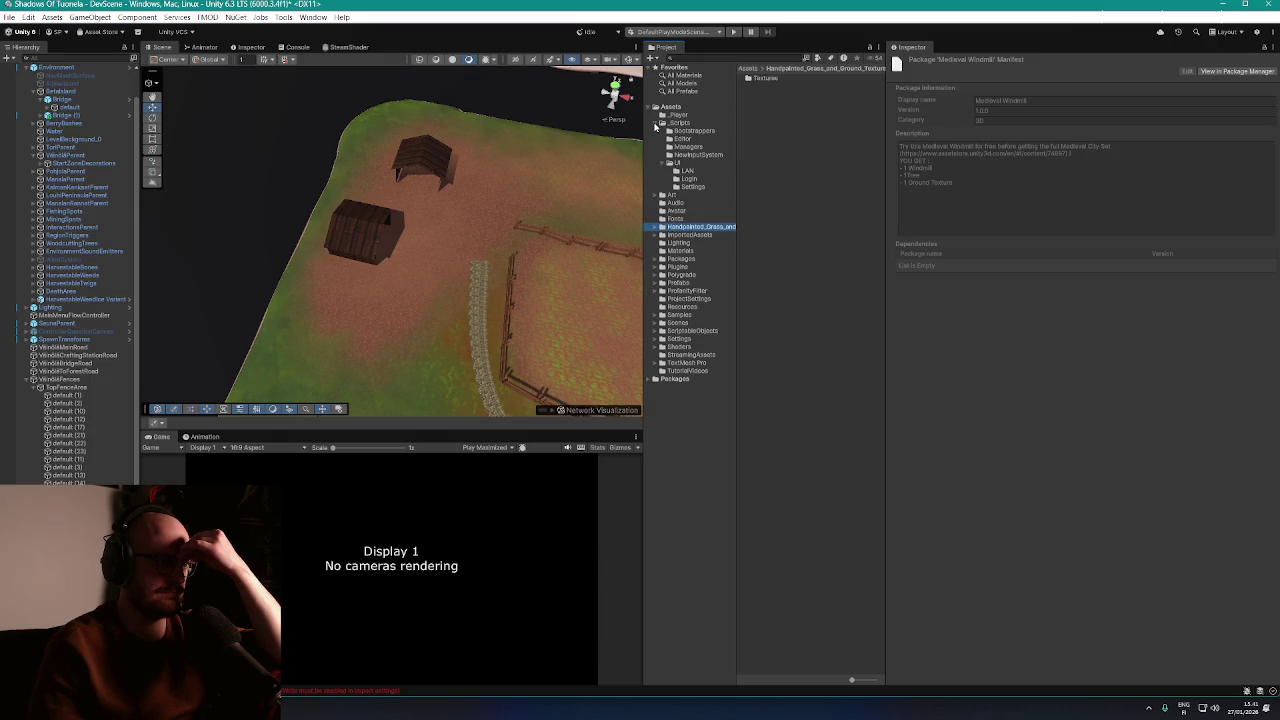
{"action": "left_click", "coordinate": [655, 123]}
Move the Polygrade folder, containing Windmill_Free, into ImportedAssets
{"action": "left_click", "coordinate": [766, 194]}
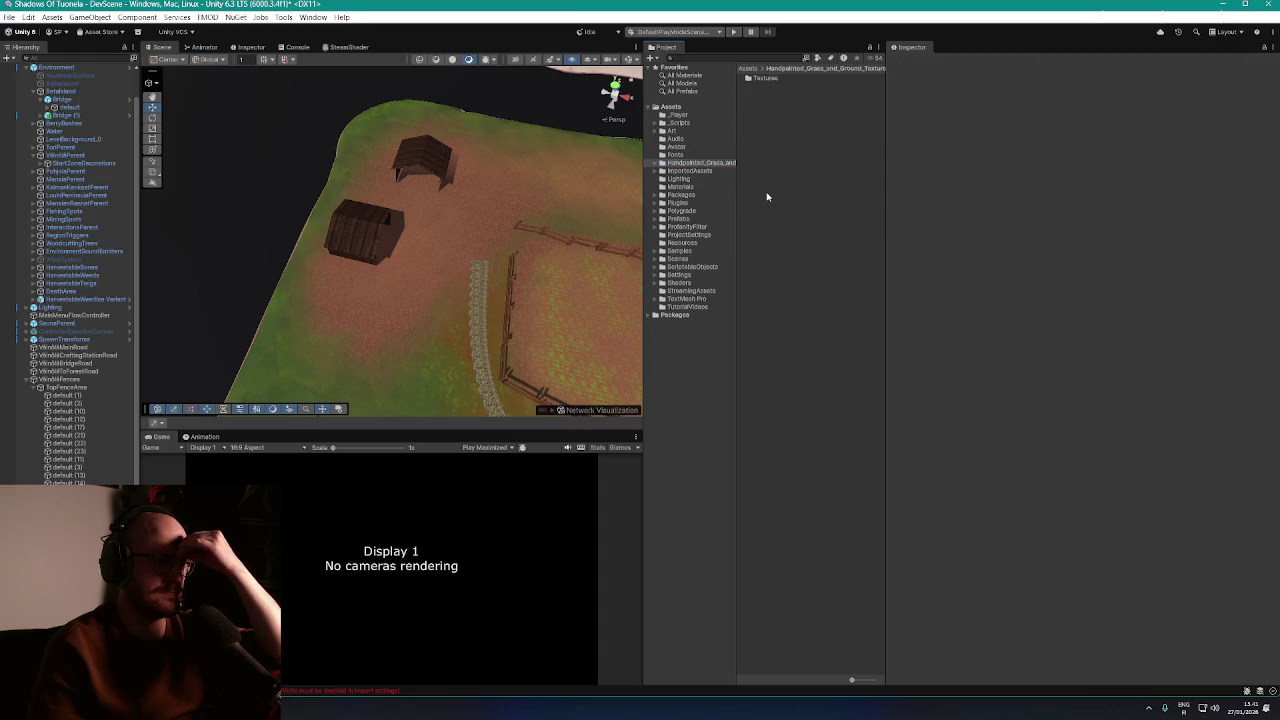
{"action": "left_click", "coordinate": [681, 211]}
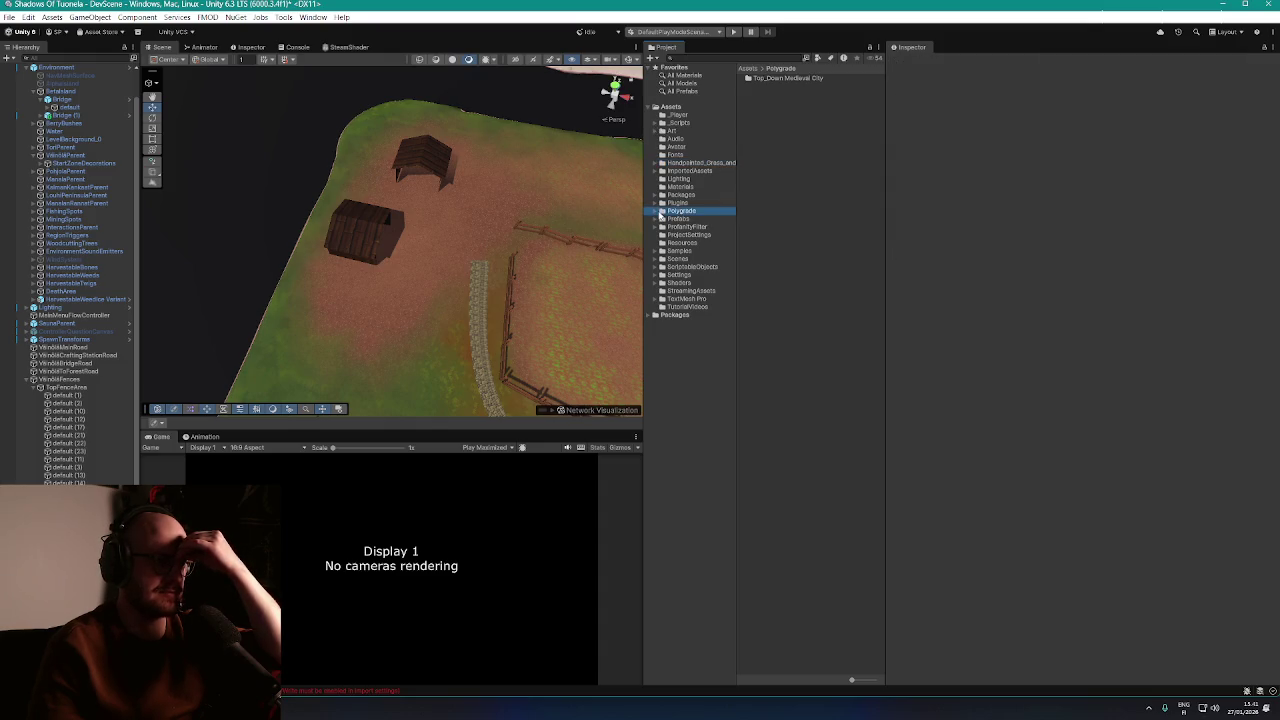
{"action": "left_click", "coordinate": [656, 211]}
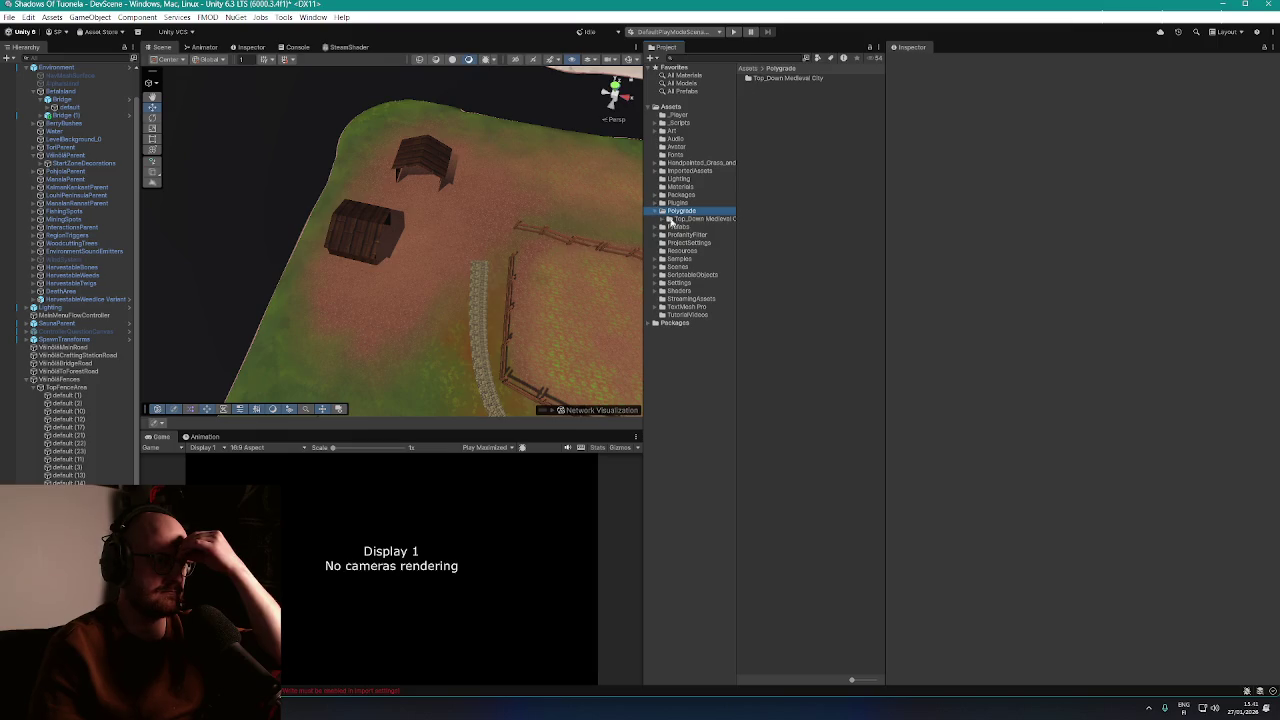
{"action": "left_click", "coordinate": [674, 219]}
{"action": "left_click", "coordinate": [666, 220]}
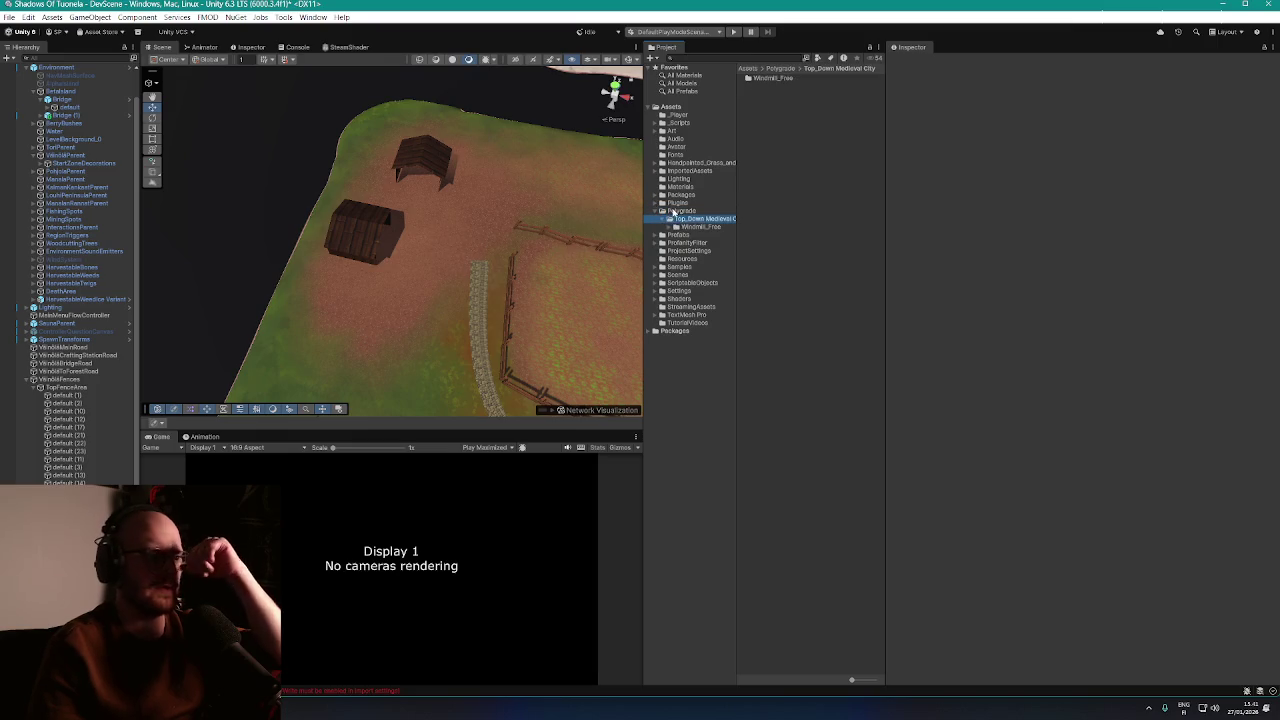
{"action": "left_click", "coordinate": [677, 211]}
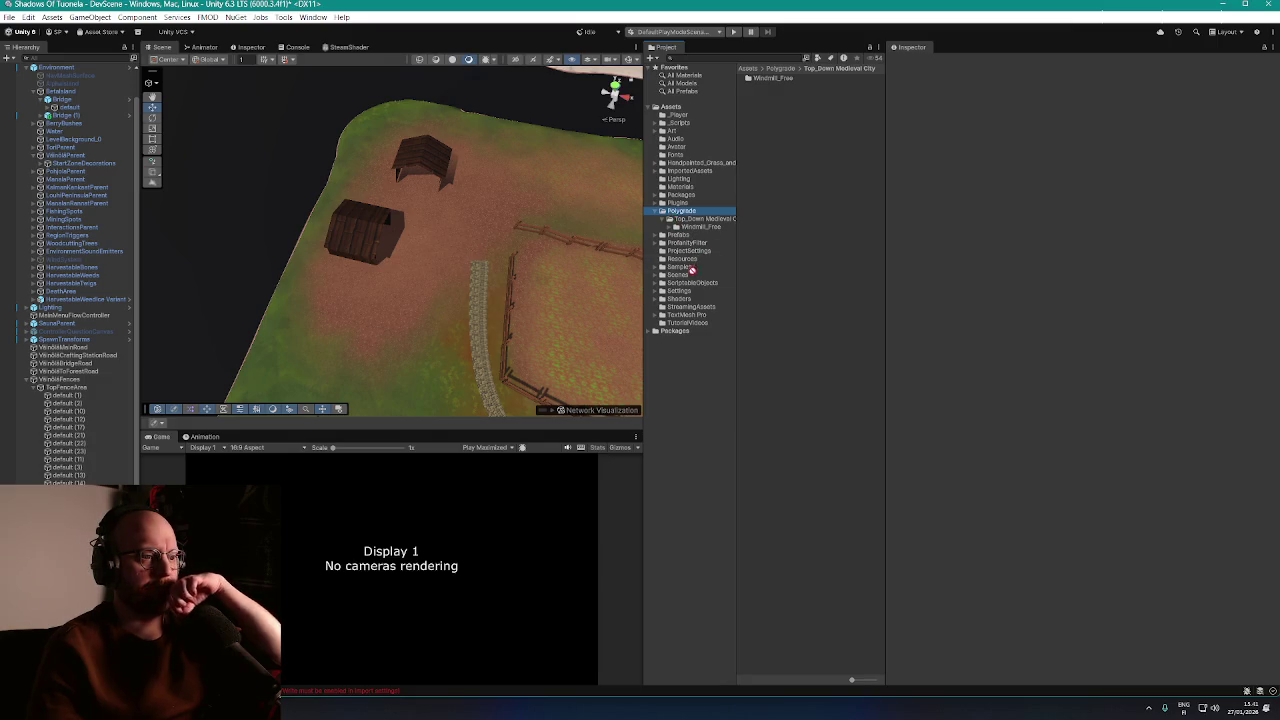
{"action": "left_click_drag", "start_coordinate": [686, 175], "coordinate": [686, 175]}
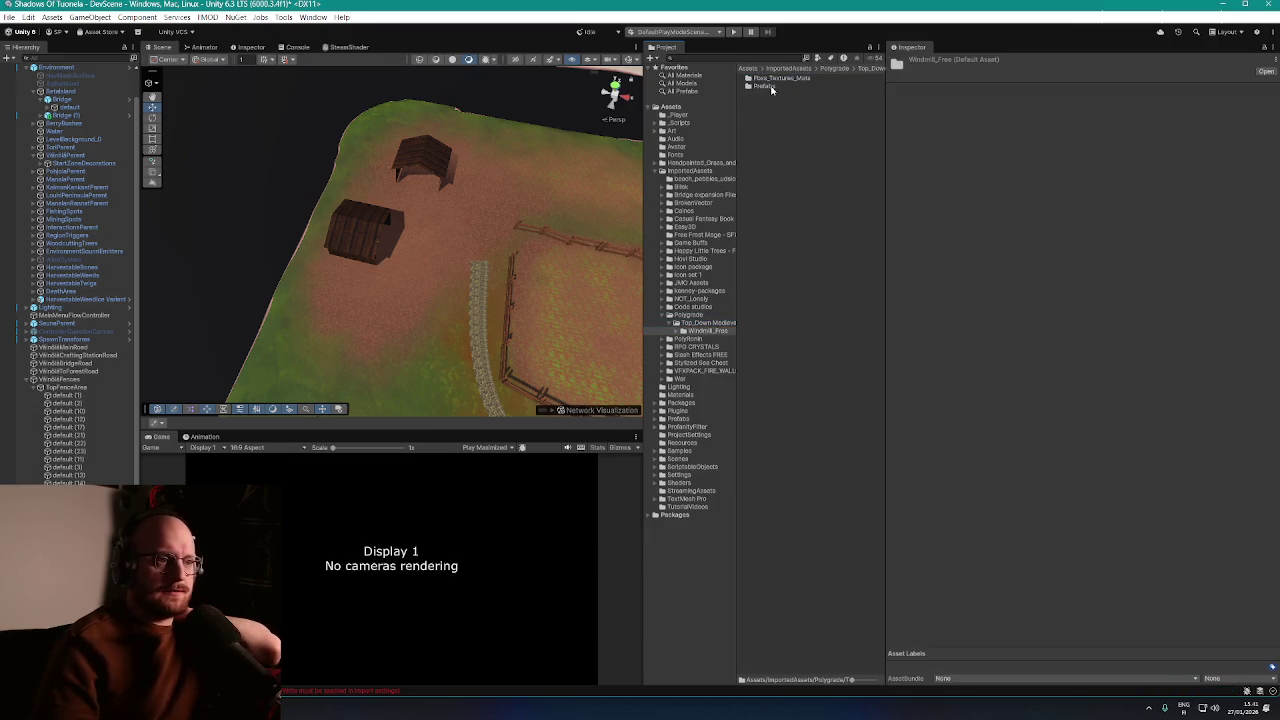
Drag the Medieval_Windmill prefab from Windmill_Free > Prefabs into the Scene view
{"action": "left_click", "coordinate": [763, 86]}
{"action": "double_click", "coordinate": [764, 87]}
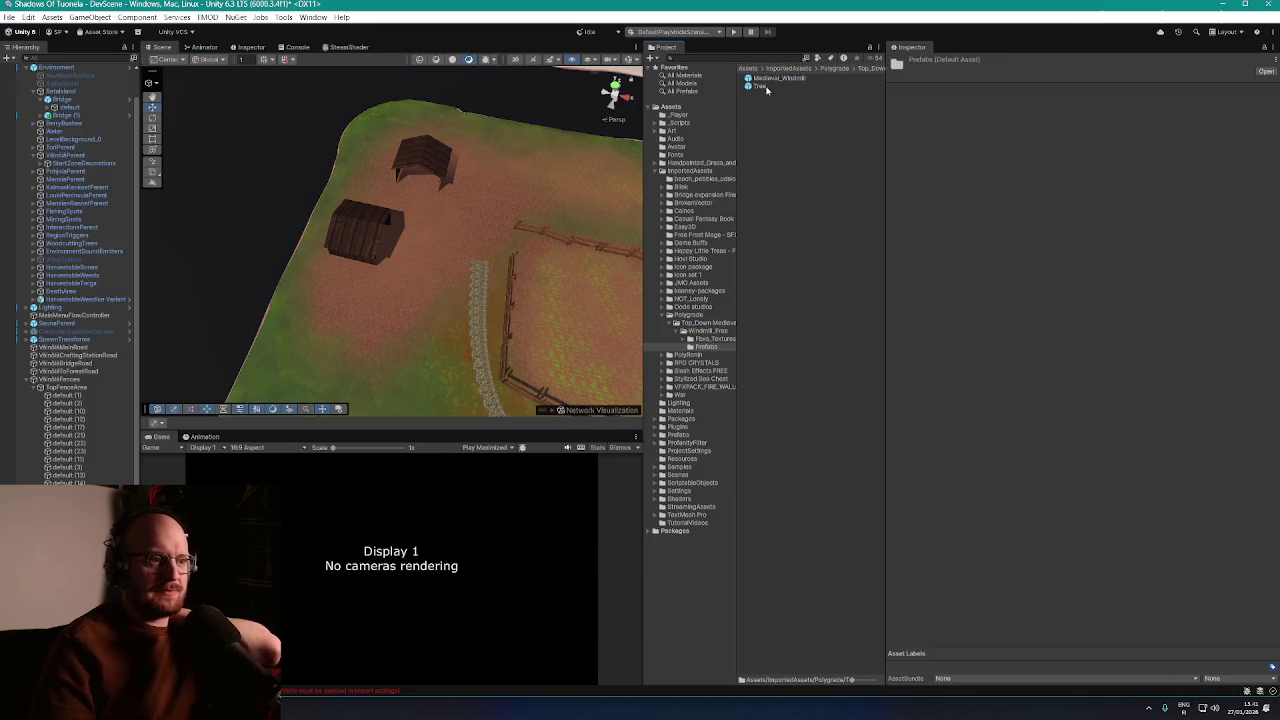
{"action": "mouse_move", "coordinate": [763, 87]}
{"action": "left_mouse_down"}
{"action": "mouse_move", "coordinate": [550, 128]}
{"action": "mouse_move", "coordinate": [510, 158]}
{"action": "left_mouse_up"}
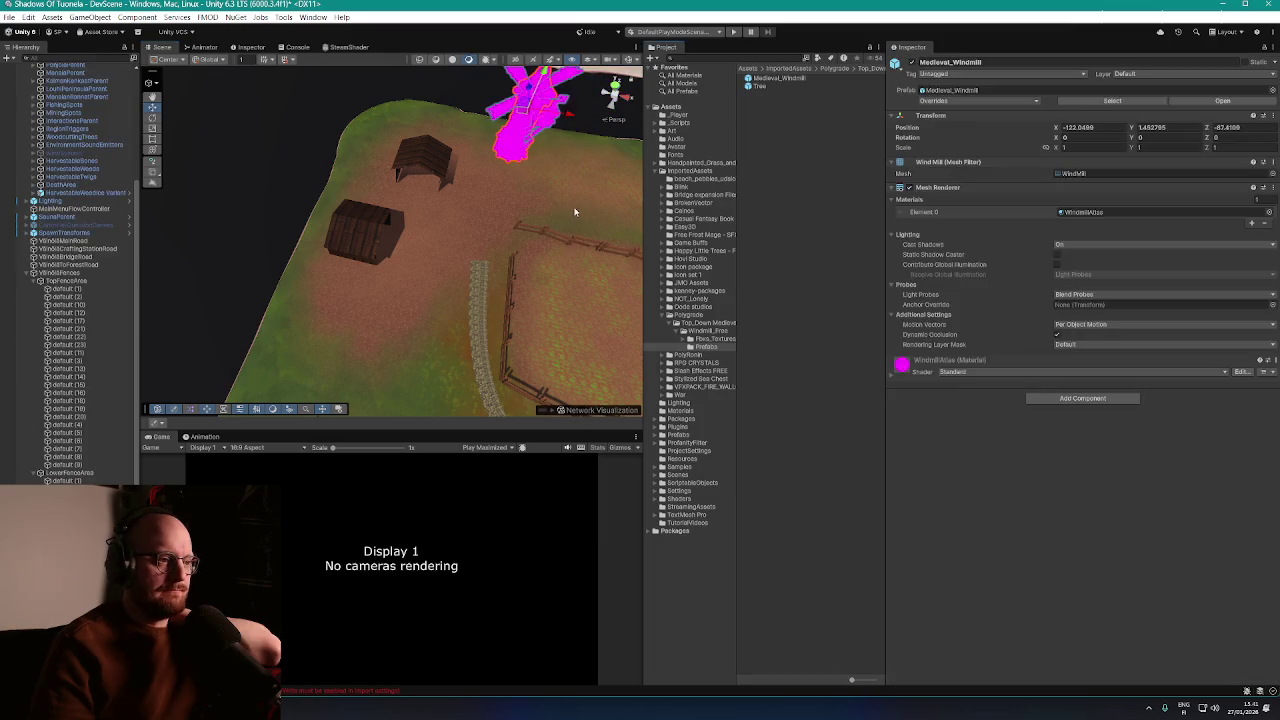
Drop the windmill beyond the sheds and give WindmillAtlas the Universal Render Pipeline/Lit shader
{"action": "left_click_drag", "start_coordinate": [576, 212], "coordinate": [597, 163]}
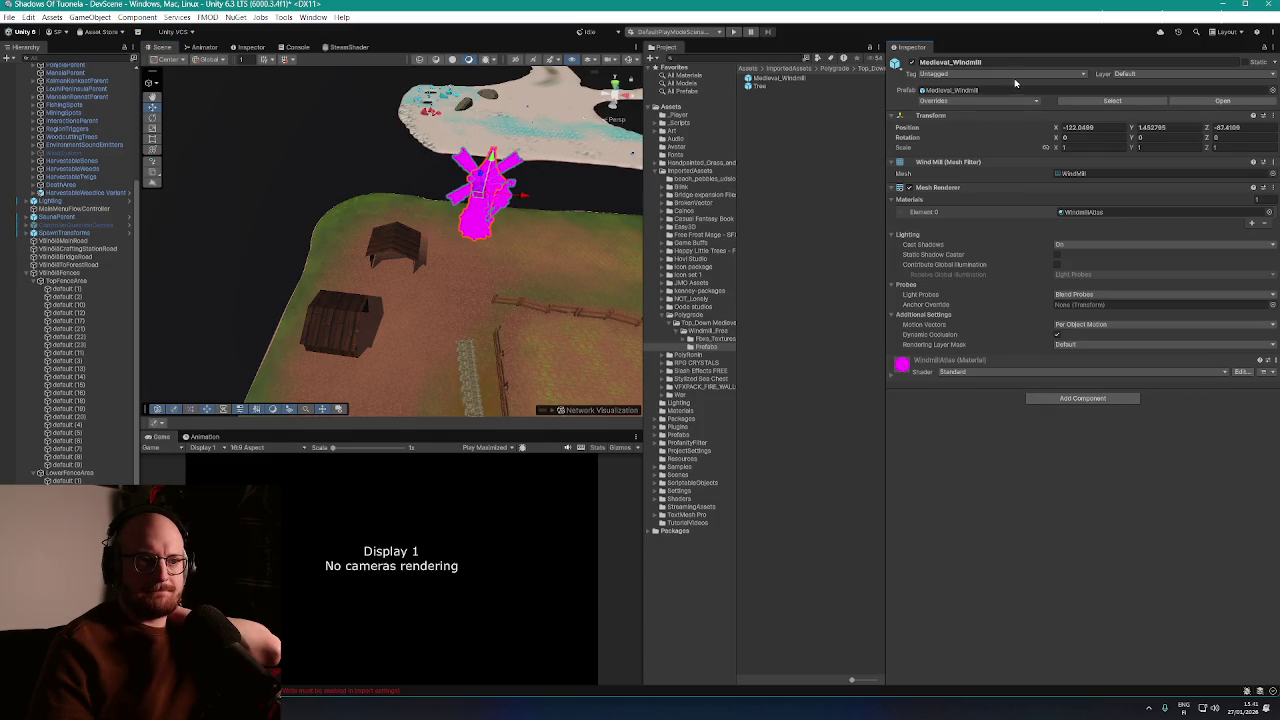
{"action": "left_click", "coordinate": [970, 375]}
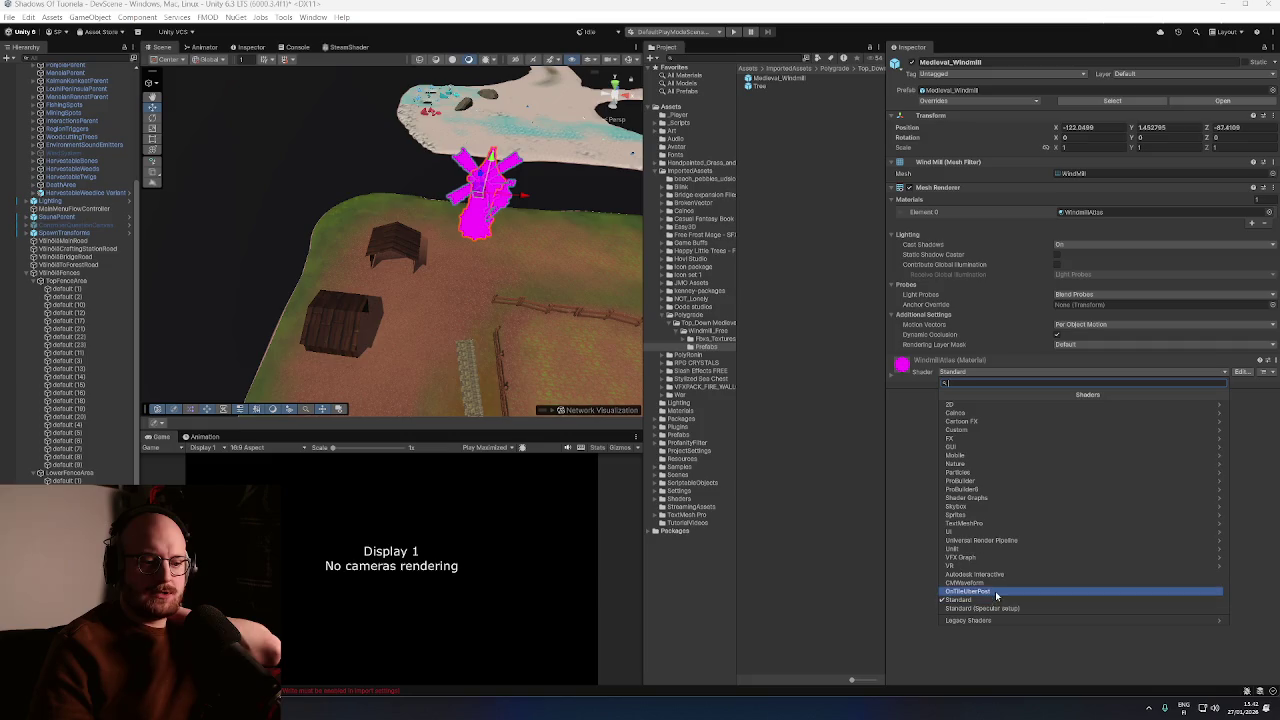
{"action": "left_click", "coordinate": [1220, 545]}
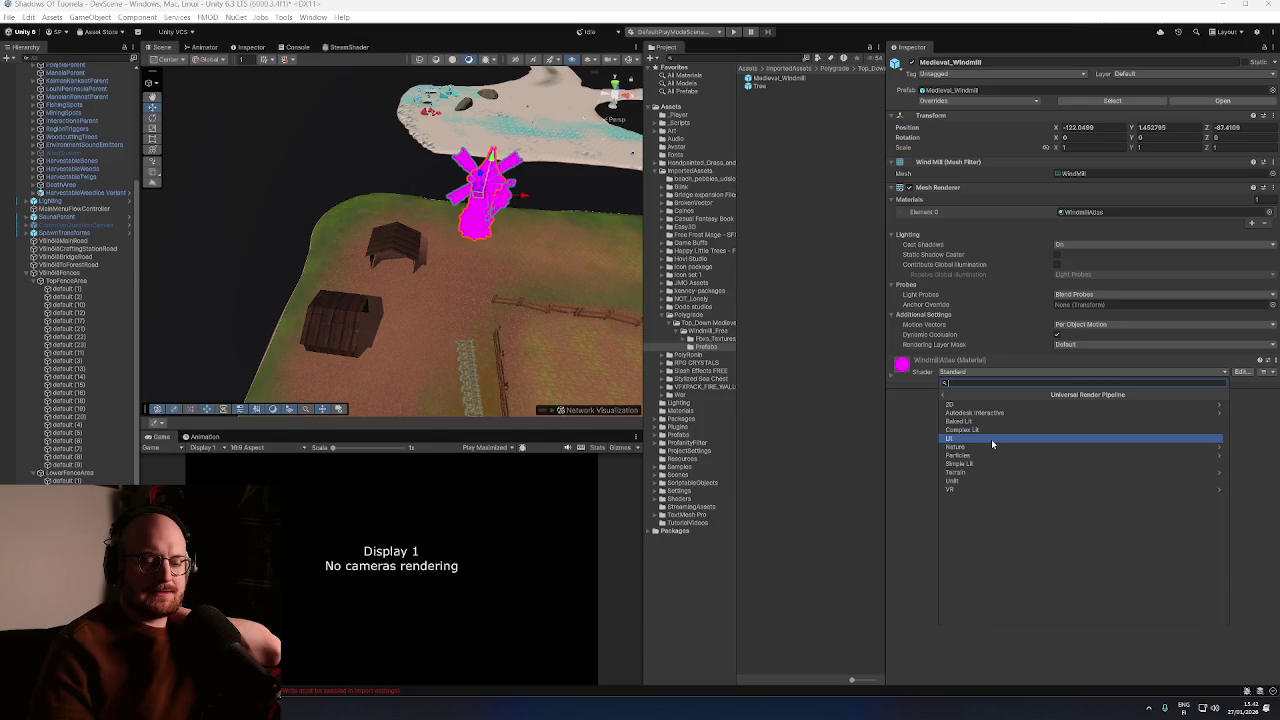
{"action": "left_click", "coordinate": [992, 441]}
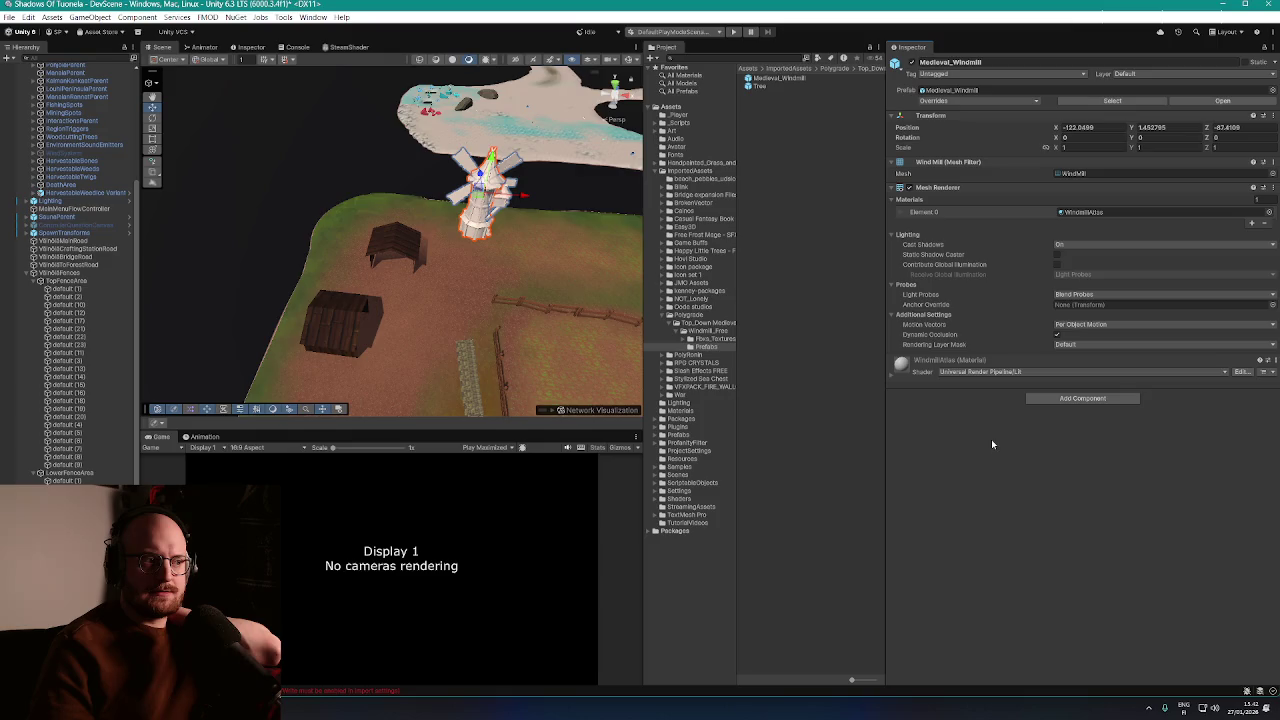
{"action": "mouse_move", "coordinate": [620, 300]}
{"action": "left_mouse_down"}
{"action": "mouse_move", "coordinate": [567, 288]}
{"action": "mouse_move", "coordinate": [497, 245]}
{"action": "mouse_move", "coordinate": [491, 277]}
{"action": "mouse_move", "coordinate": [470, 265]}
{"action": "mouse_move", "coordinate": [502, 235]}
{"action": "mouse_move", "coordinate": [490, 240]}
{"action": "left_mouse_up"}
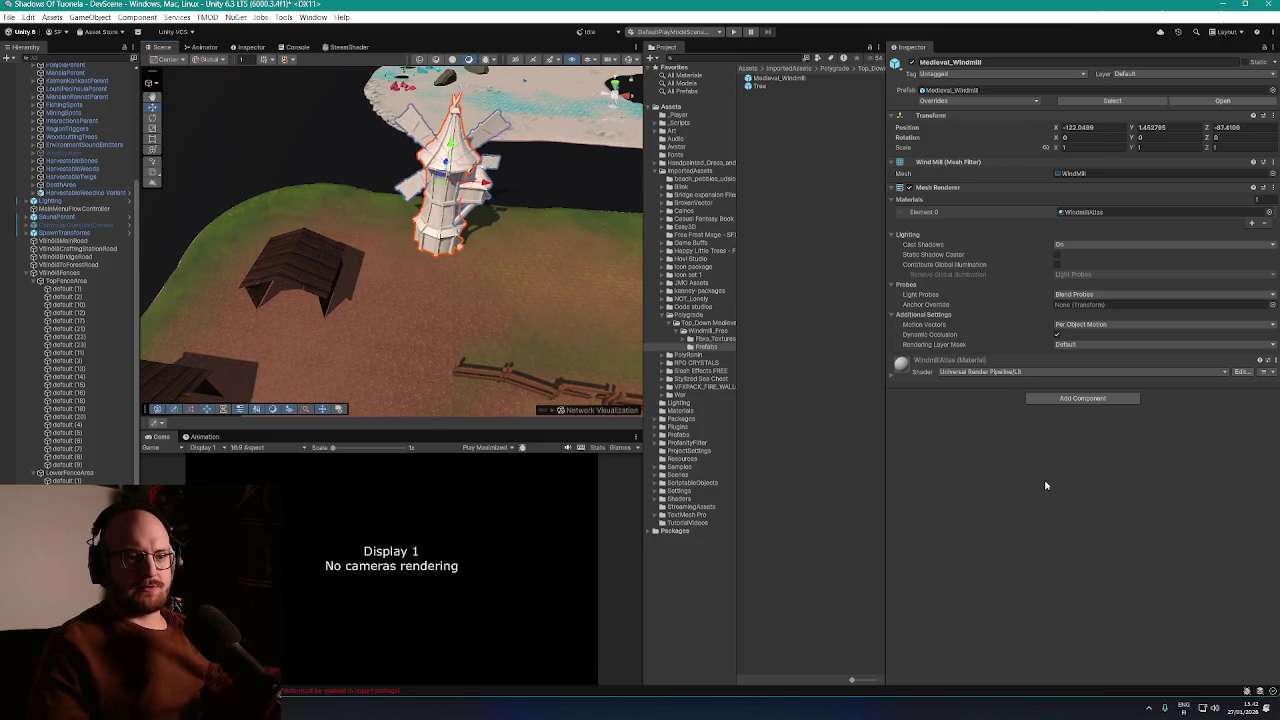
Undo the URP Lit shader change and search the Edit, File and Assets menus for a material upgrade
{"action": "key", "text": "ctrl+z"}
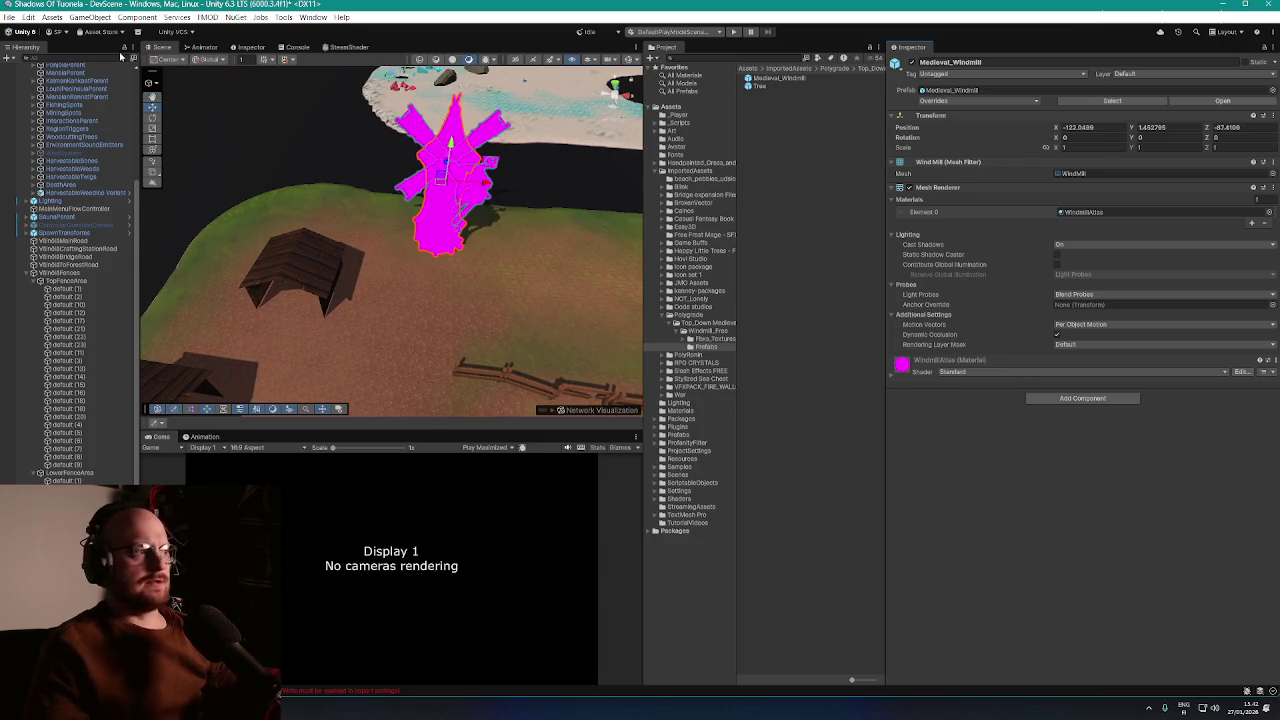
{"action": "left_click", "coordinate": [29, 17]}
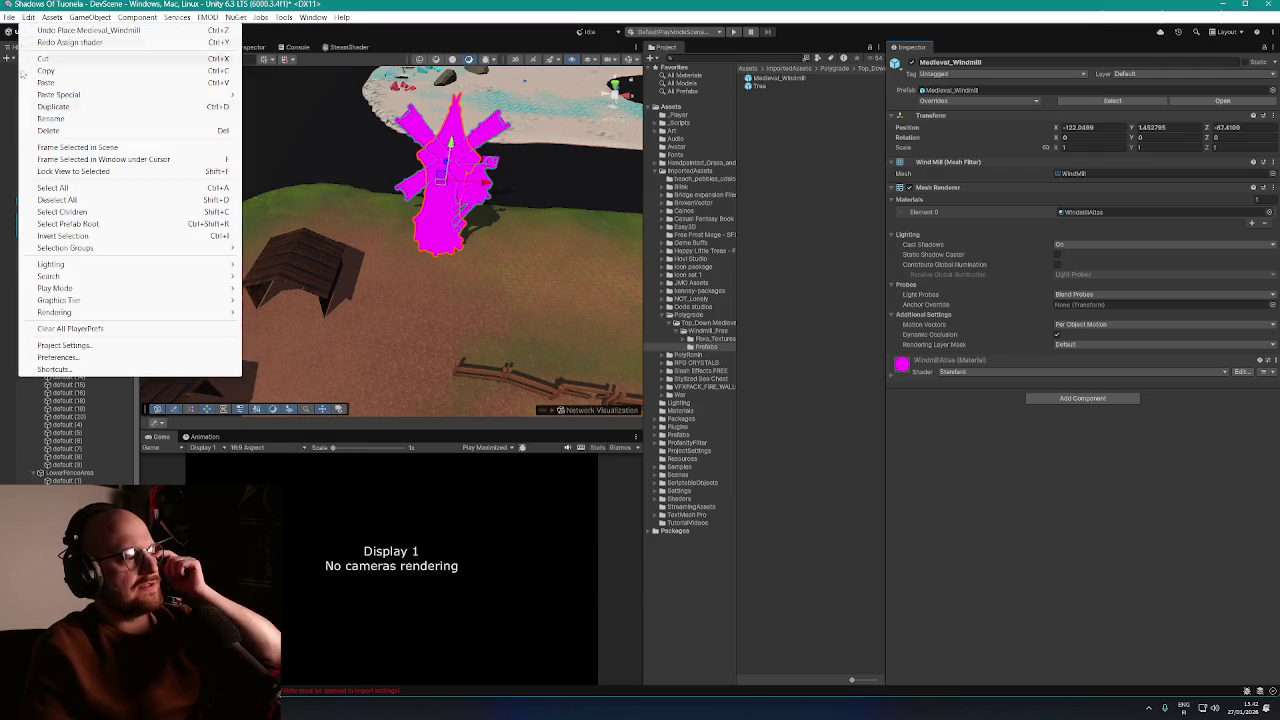
{"action": "mouse_move", "coordinate": [70, 317]}
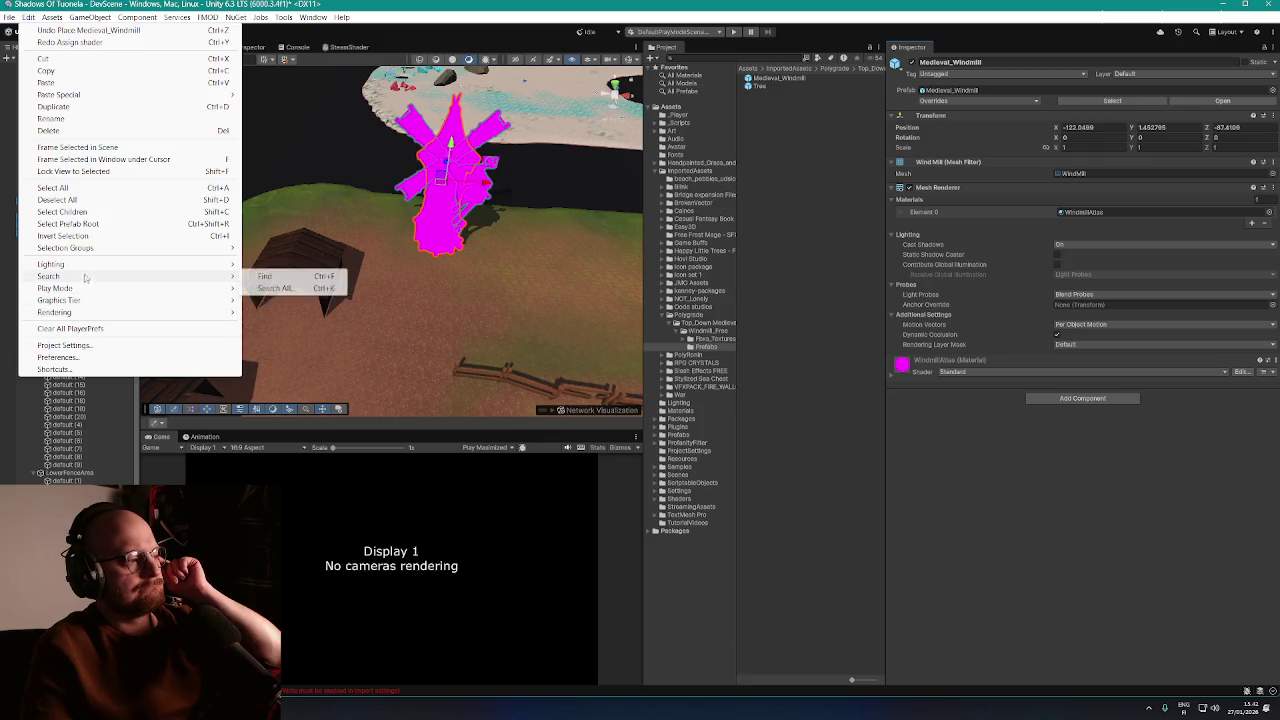
{"action": "mouse_move", "coordinate": [88, 268]}
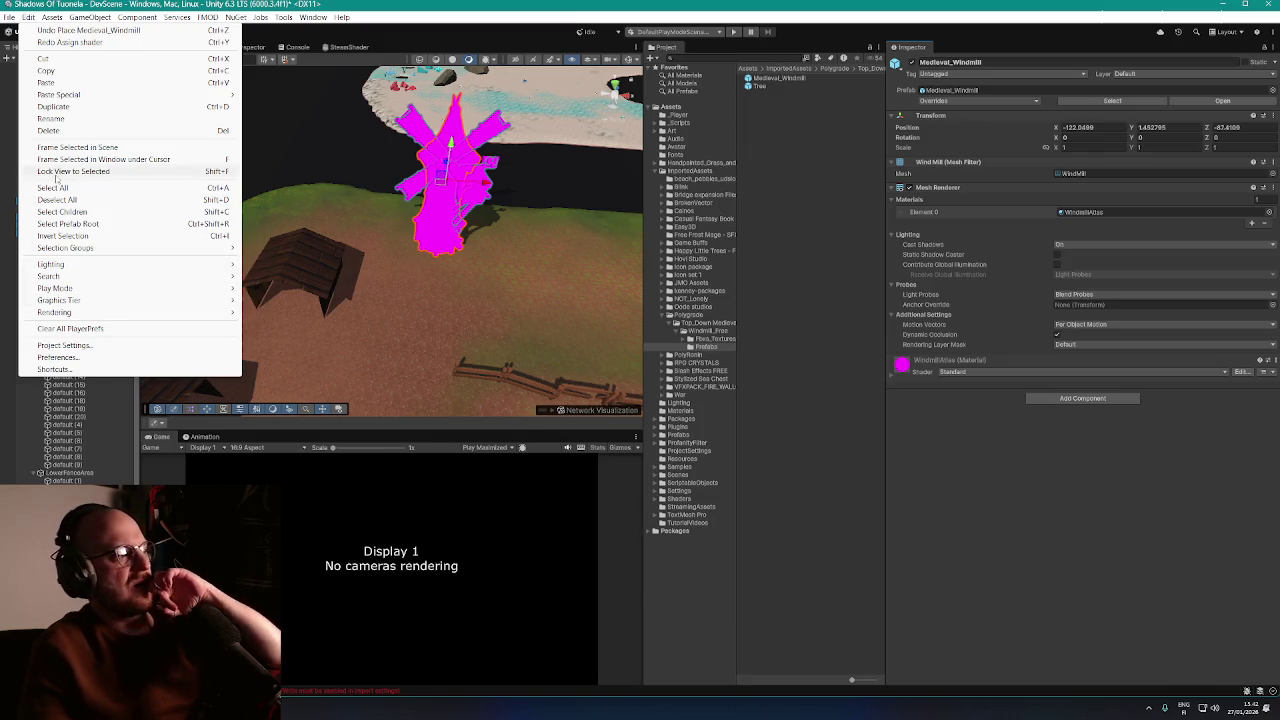
{"action": "mouse_move", "coordinate": [8, 20]}
{"action": "mouse_move", "coordinate": [49, 20]}
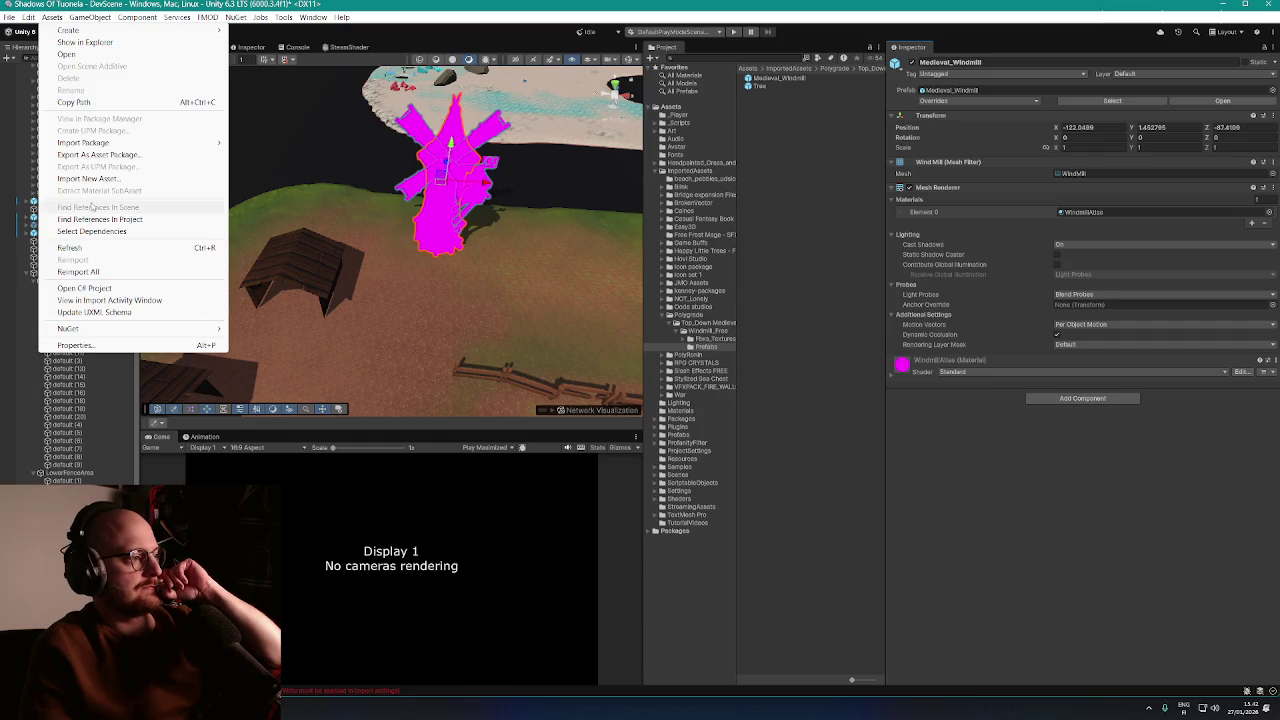
{"action": "mouse_move", "coordinate": [118, 330]}
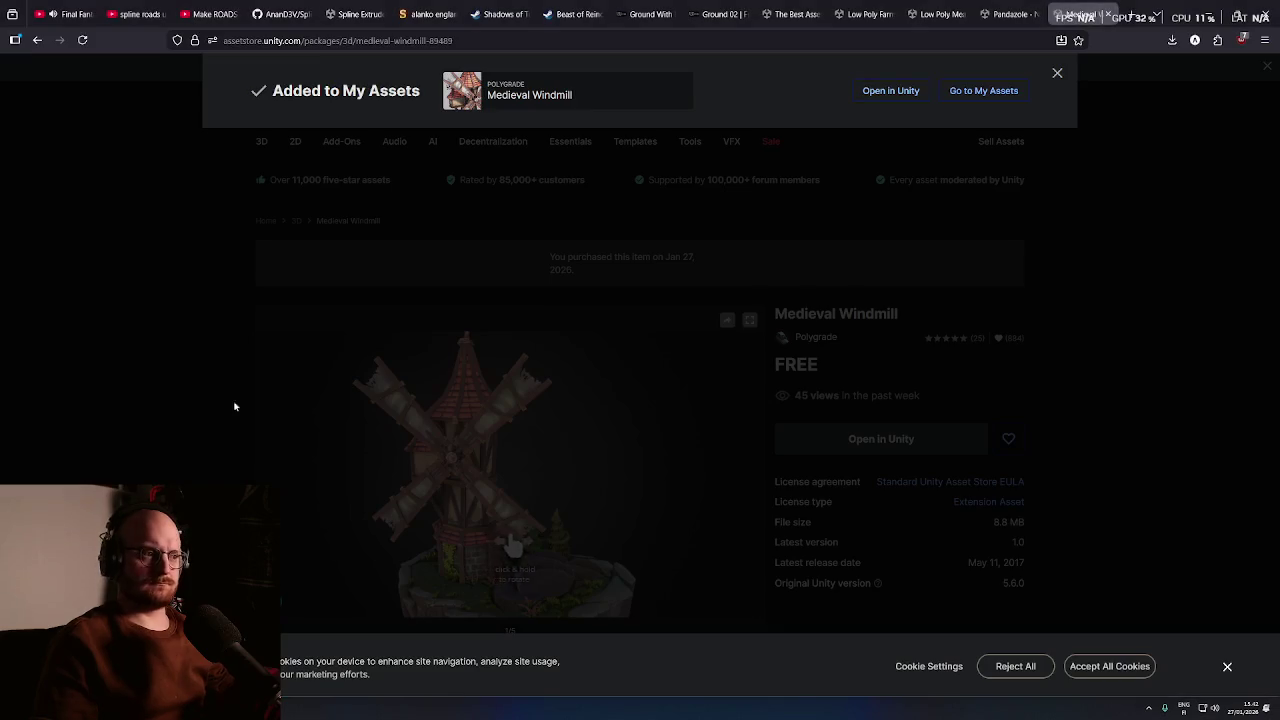
Dismiss the Added to My Assets confirmation on the Medieval Windmill page
{"action": "left_click", "coordinate": [541, 439]}
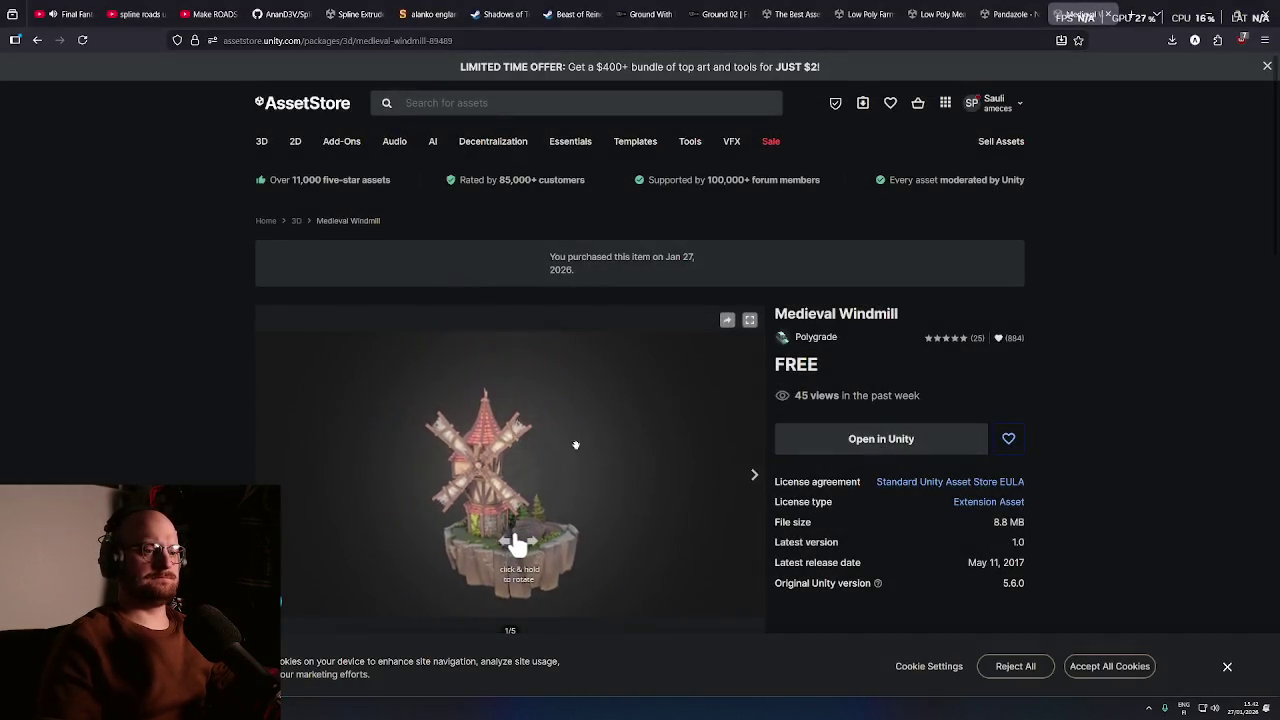
{"action": "scroll", "coordinate": [560, 430], "scroll_direction": "down", "scroll_amount": 5}
{"action": "scroll", "coordinate": [560, 420], "scroll_direction": "down", "scroll_amount": 4}
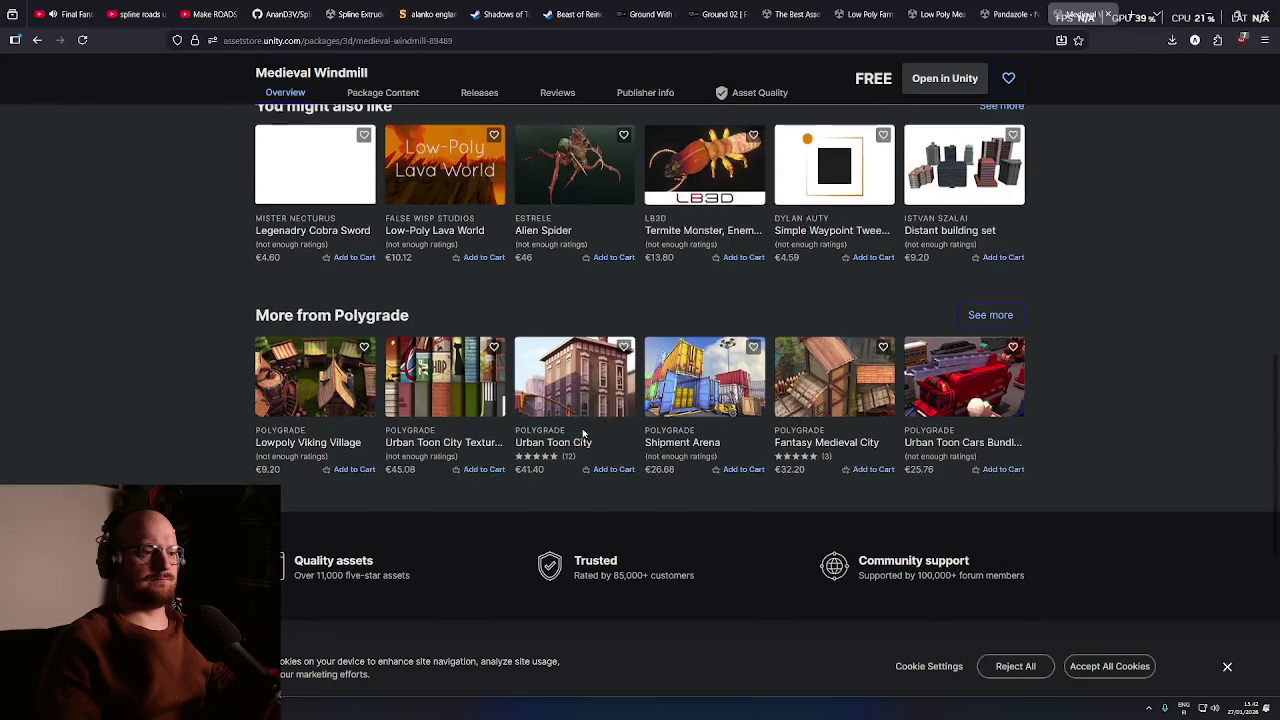
{"action": "scroll", "coordinate": [585, 480], "scroll_direction": "up", "scroll_amount": 2}
Google 'changing unity asset shader into urp' in a new tab
{"action": "key", "text": "ctrl+t"}
{"action": "type", "text": "changing unity "}
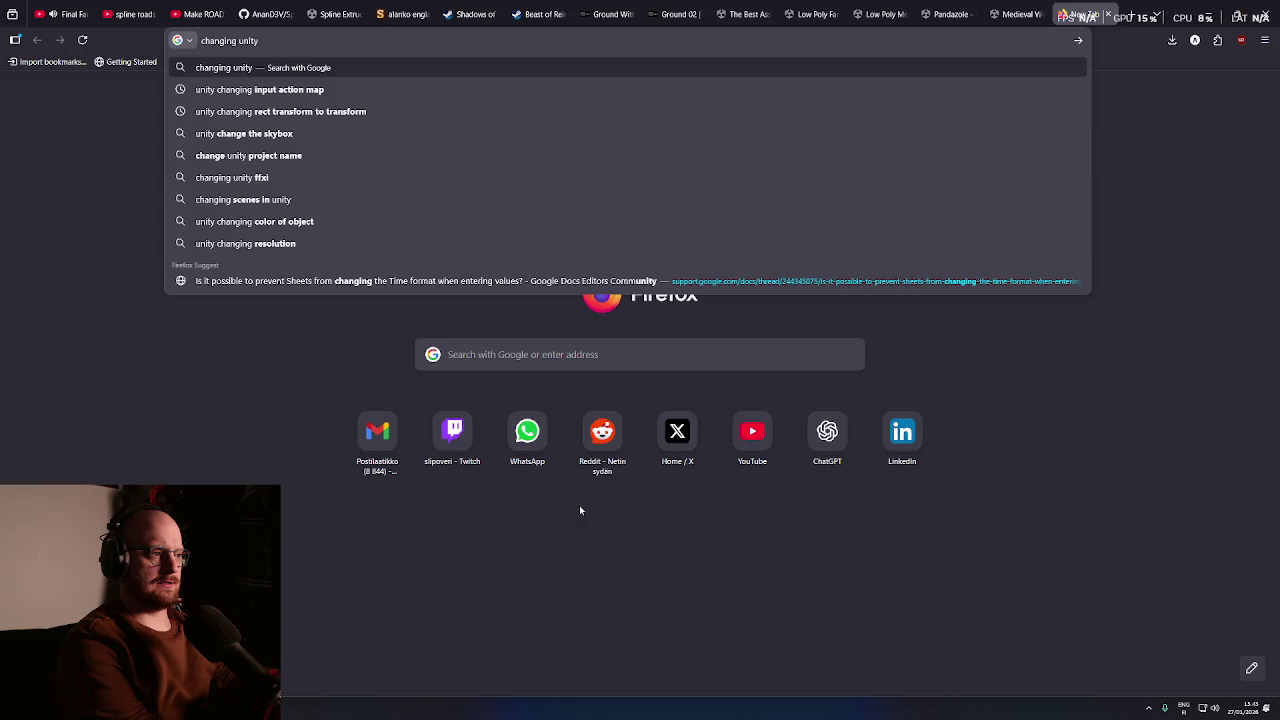
{"action": "type", "text": "asset shader into"}
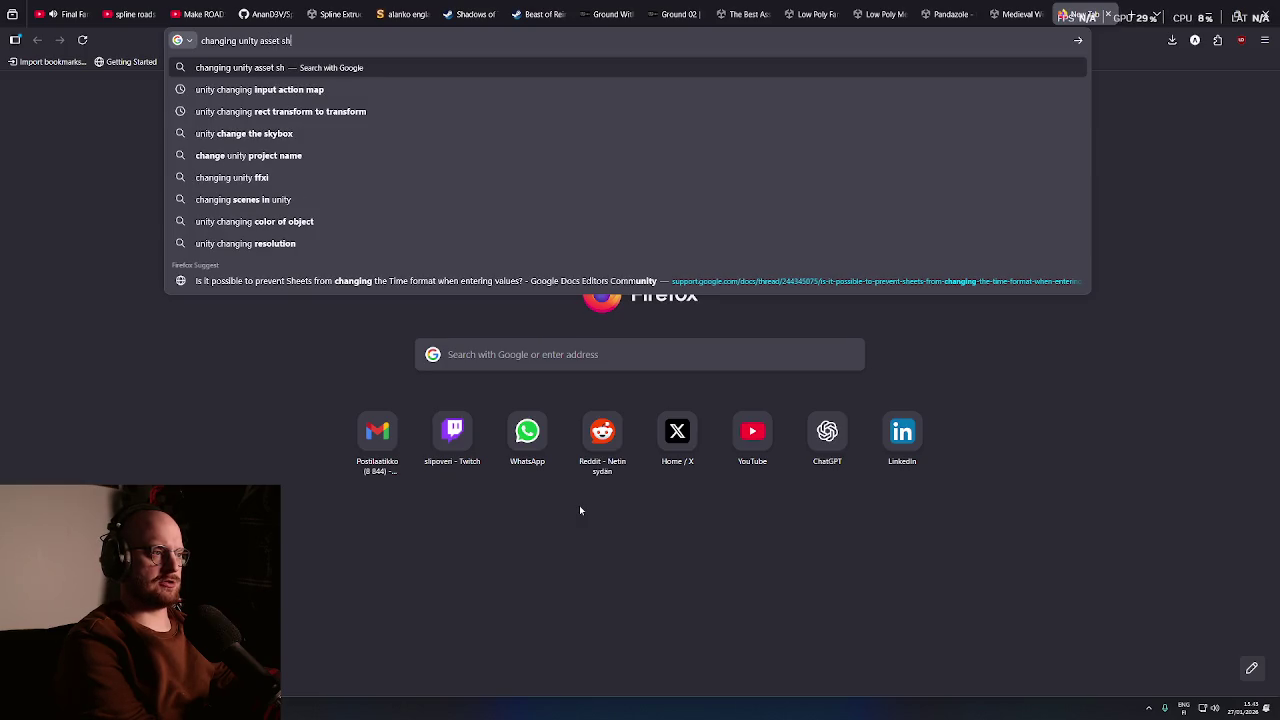
{"action": "type", "text": " urp"}
{"action": "key", "text": "Return"}
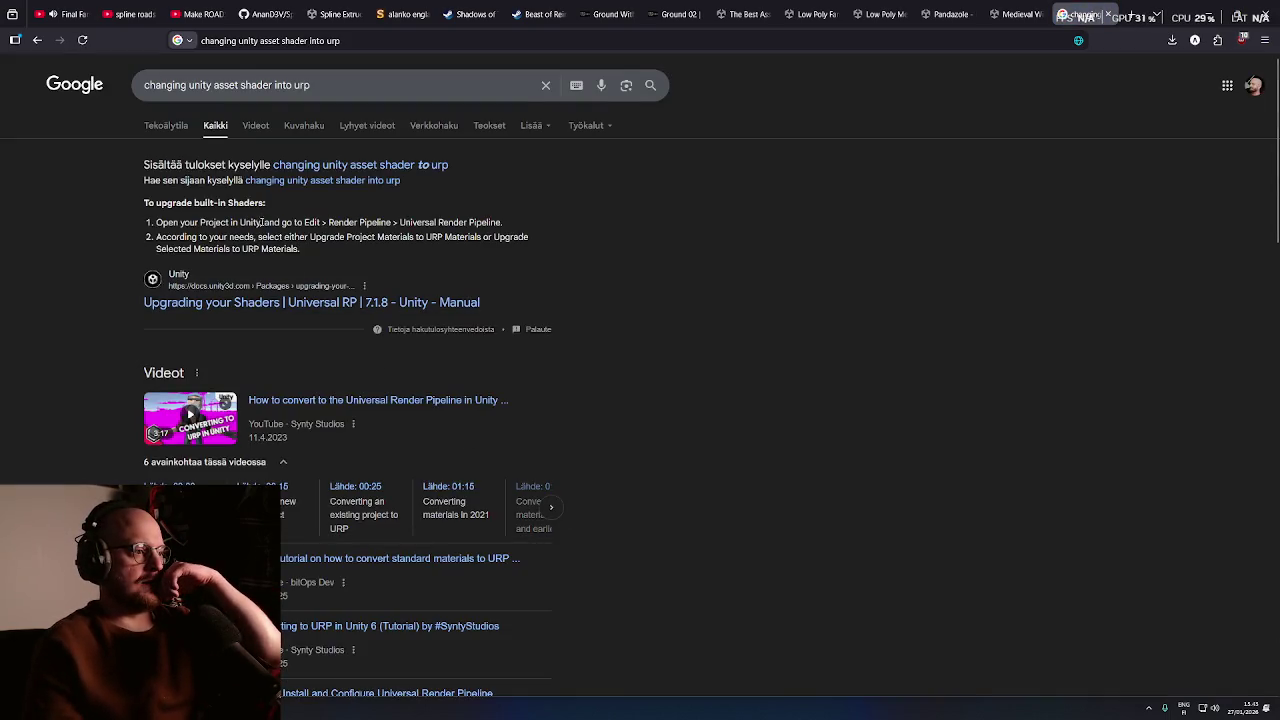
{"action": "middle_click", "coordinate": [407, 226]}
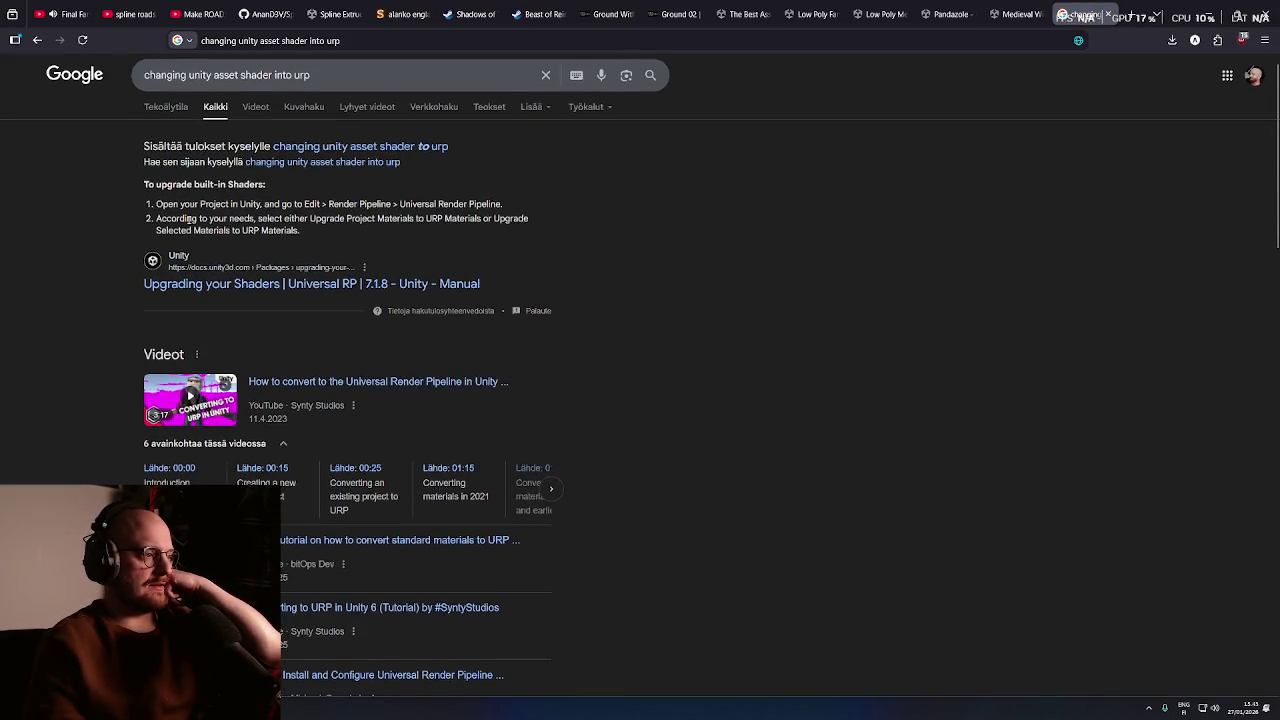
{"action": "left_click_drag", "start_coordinate": [284, 207], "coordinate": [386, 207]}
{"action": "left_click", "coordinate": [426, 209]}
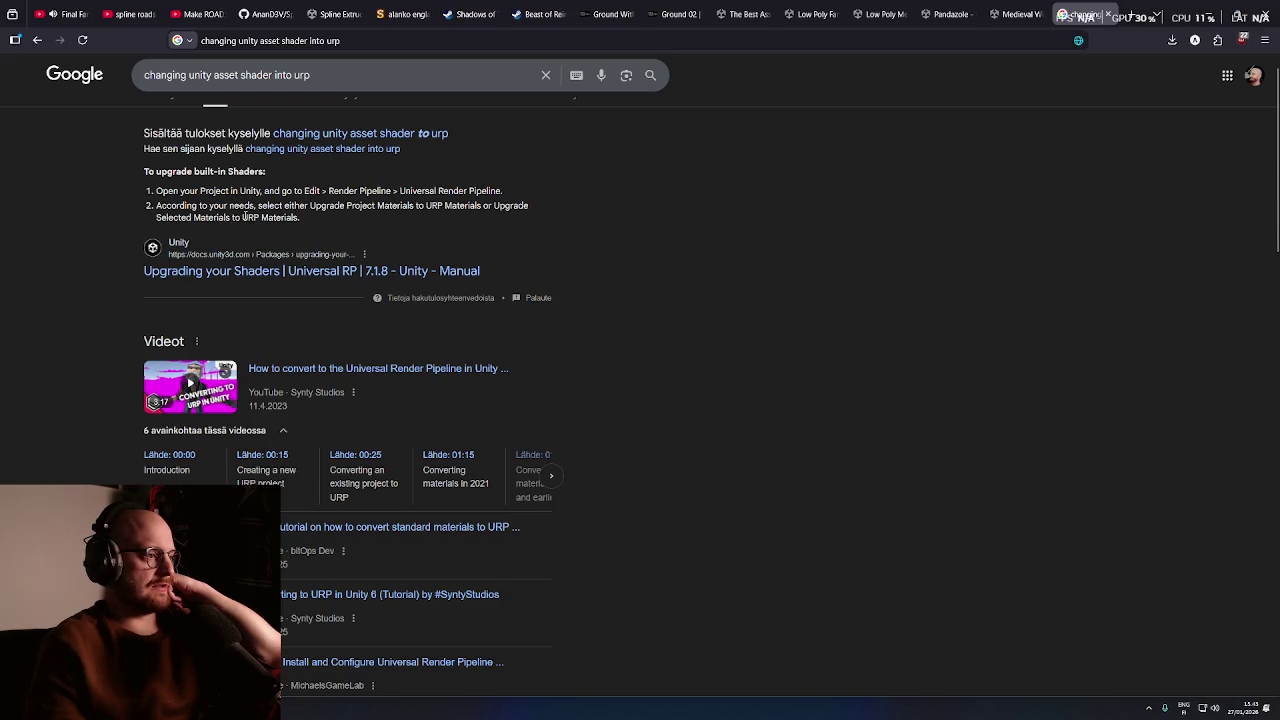
Open the Unity manual's Upgrading your Shaders page and check Unity's Edit menu for the upgrade command
{"action": "left_click", "coordinate": [286, 273]}
{"action": "middle_click", "coordinate": [626, 497]}
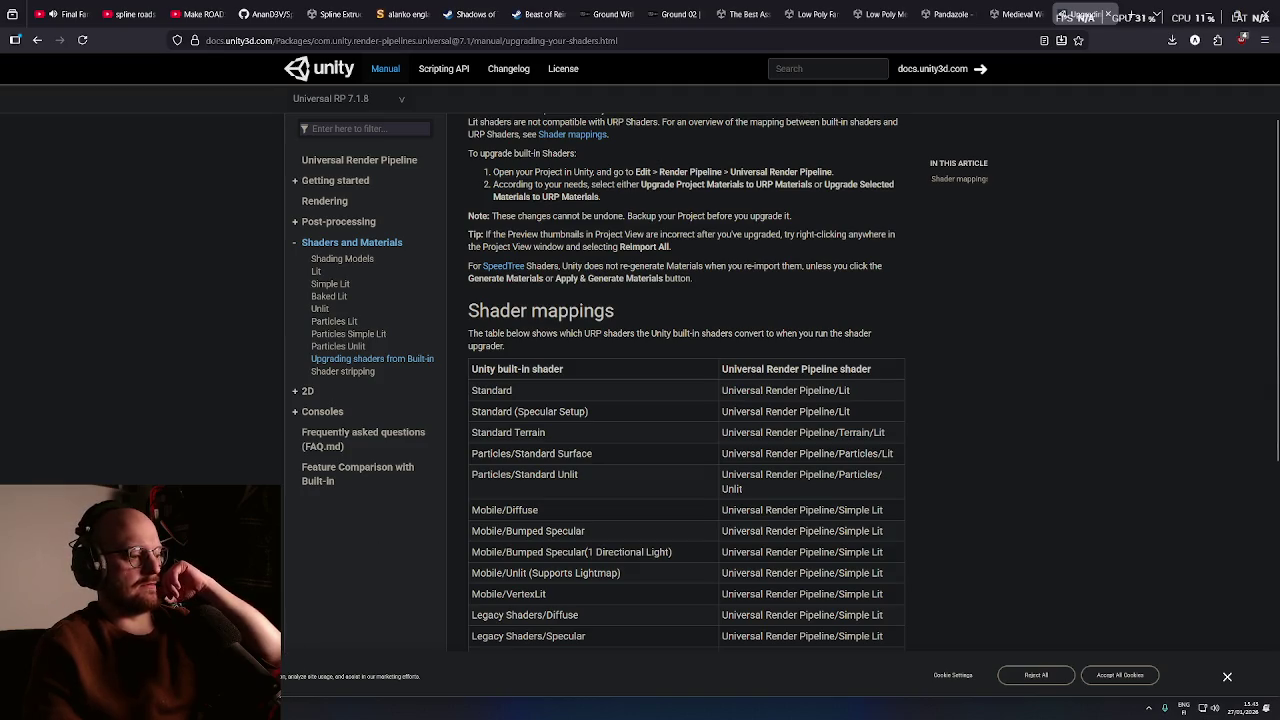
{"action": "key", "text": "alt+Tab"}
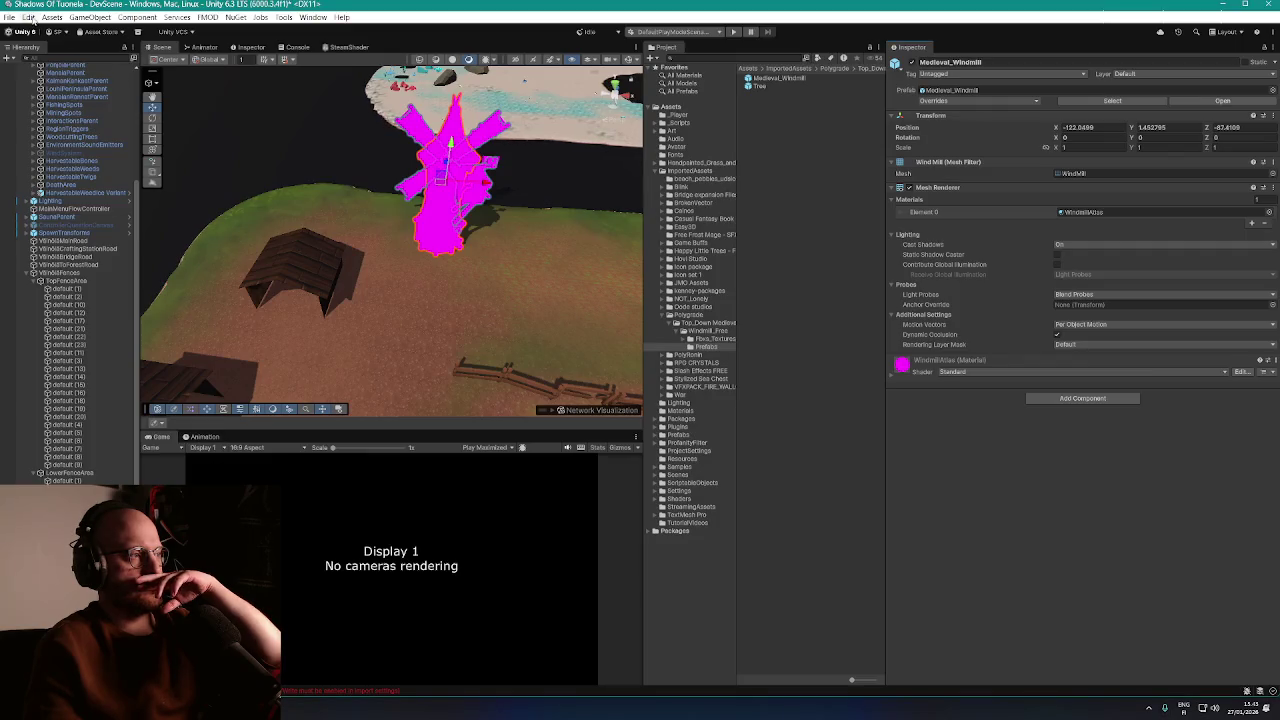
{"action": "left_click", "coordinate": [28, 17]}
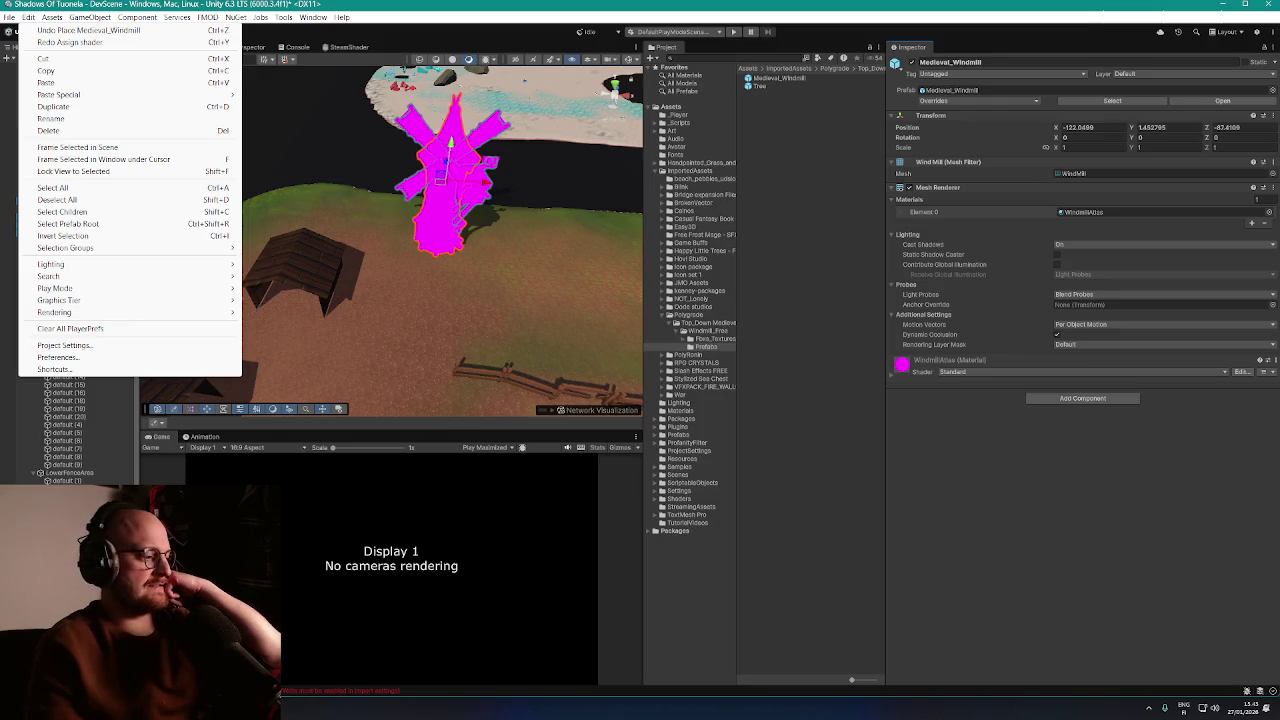
{"action": "key", "text": "alt+Tab"}
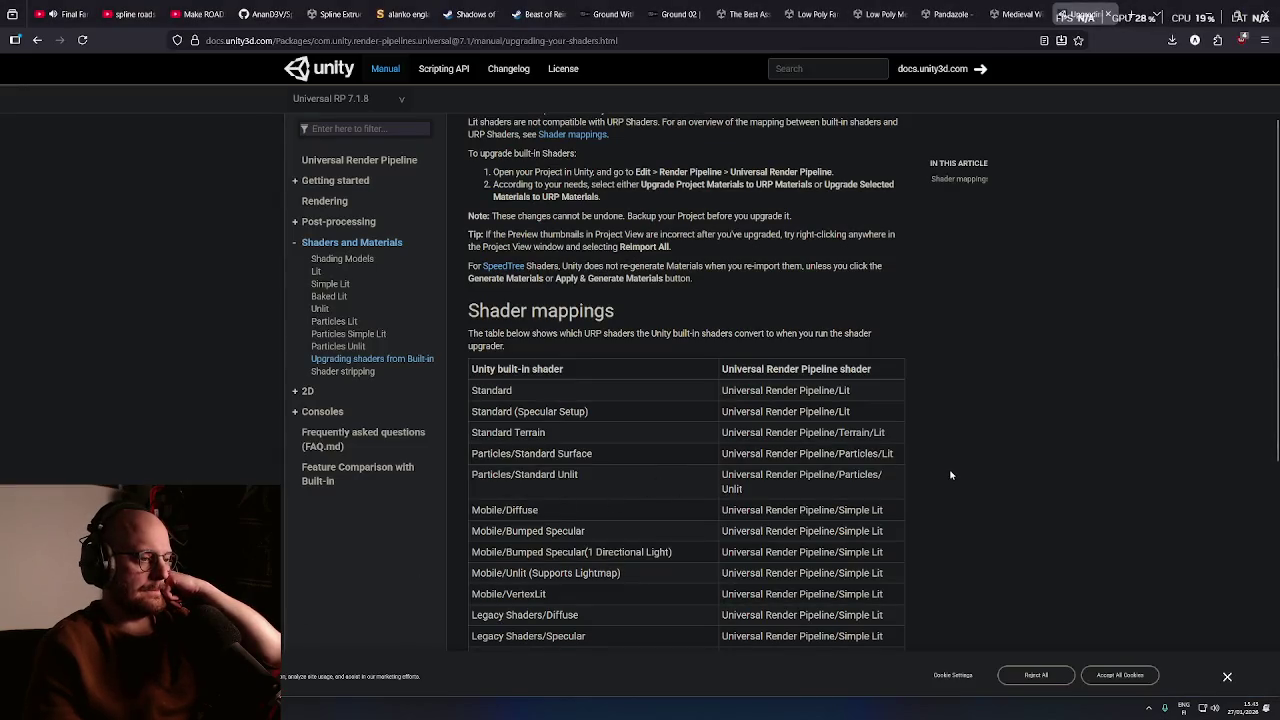
Return to the search results and open the Converting your shaders manual article
{"action": "scroll", "coordinate": [951, 475], "scroll_direction": "down", "scroll_amount": 8}
{"action": "key", "text": "alt+Left"}
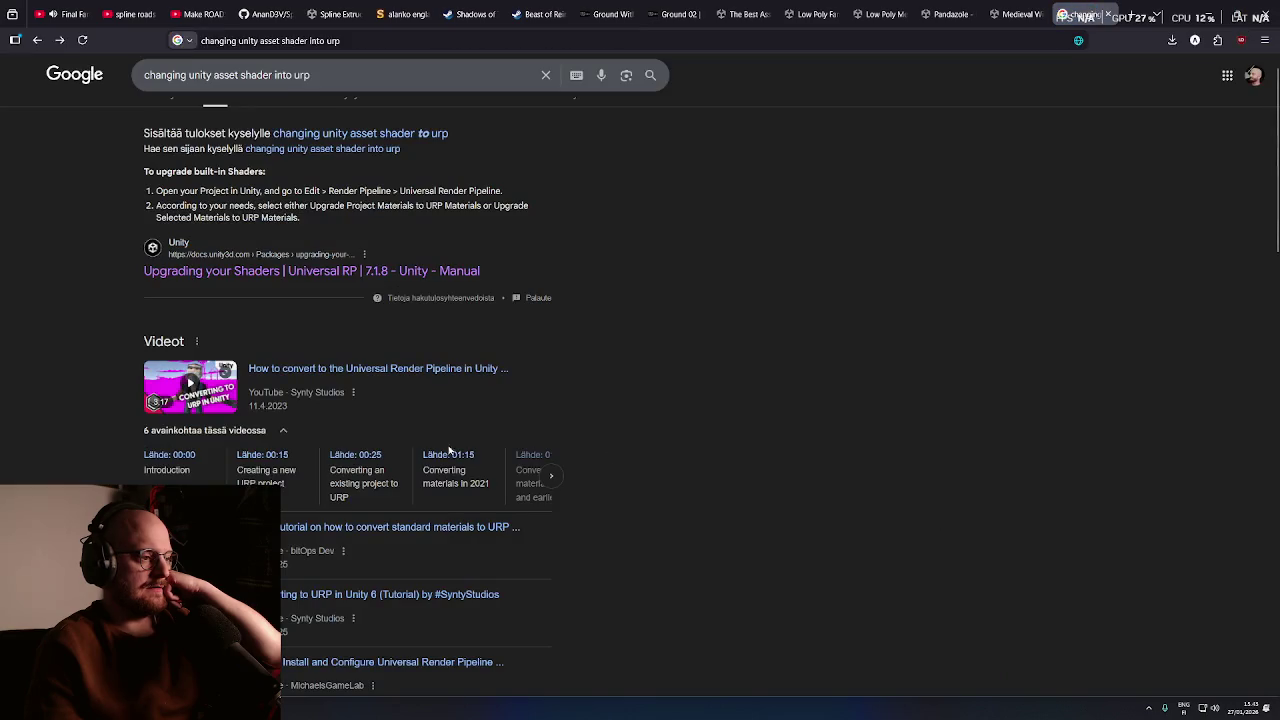
{"action": "scroll", "coordinate": [81, 437], "scroll_direction": "down", "scroll_amount": 3}
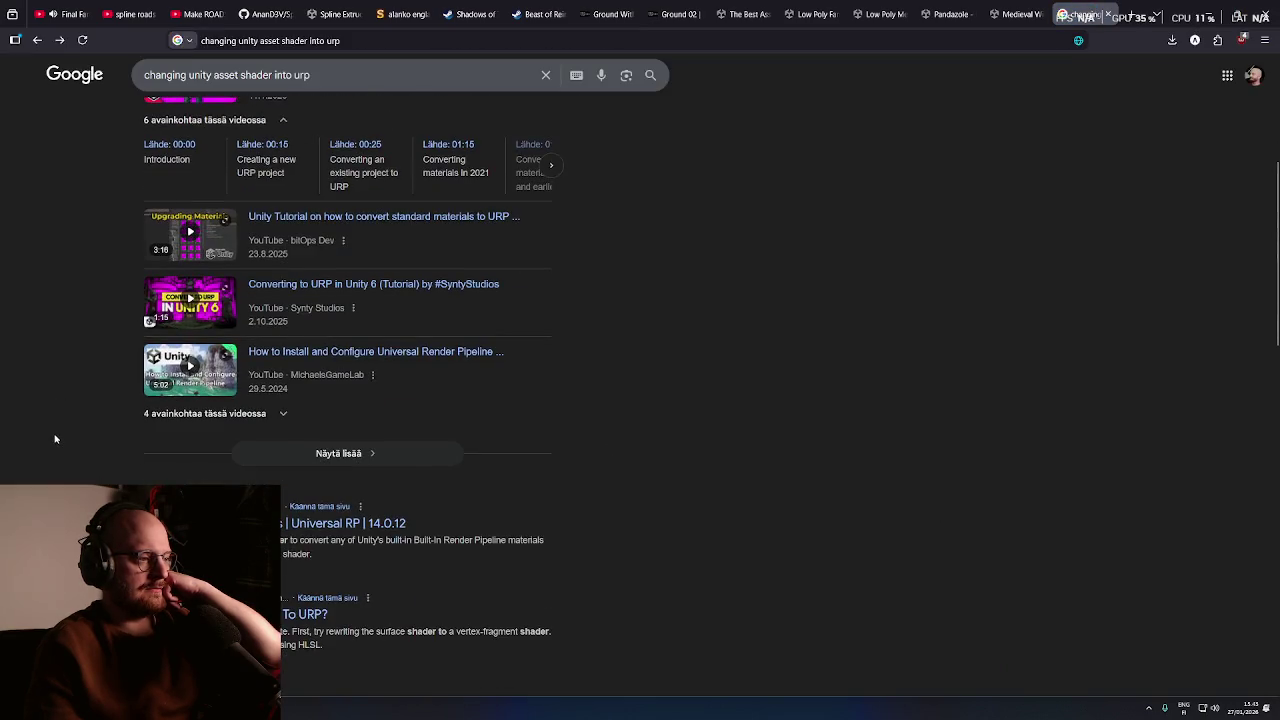
{"action": "scroll", "coordinate": [55, 439], "scroll_direction": "down", "scroll_amount": 2}
{"action": "left_click", "coordinate": [295, 327]}
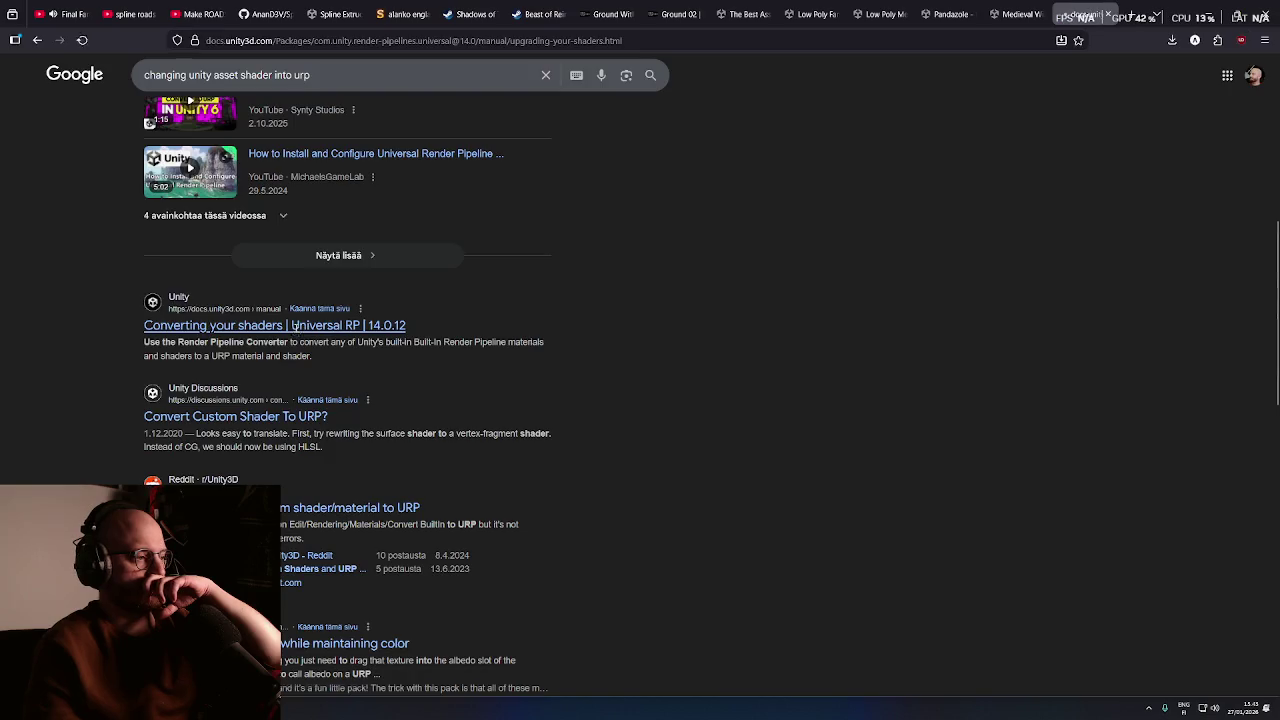
{"action": "middle_click", "coordinate": [696, 429]}
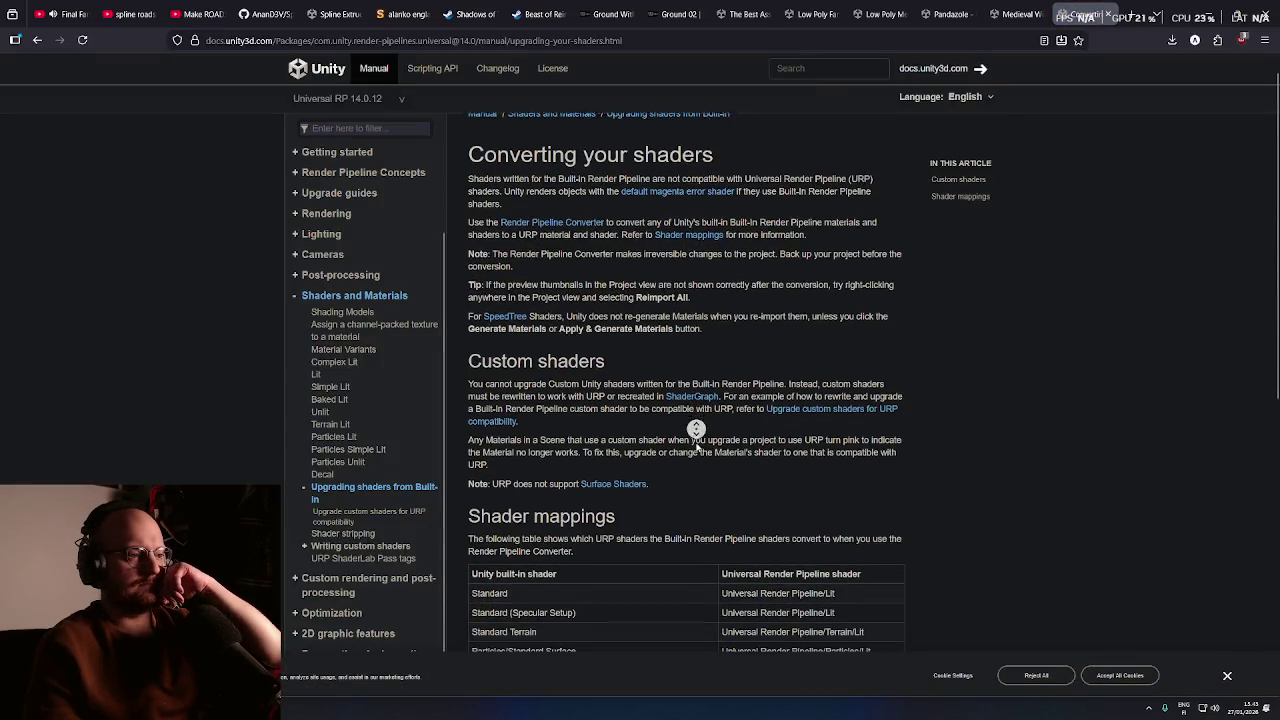
{"action": "middle_click", "coordinate": [697, 447]}
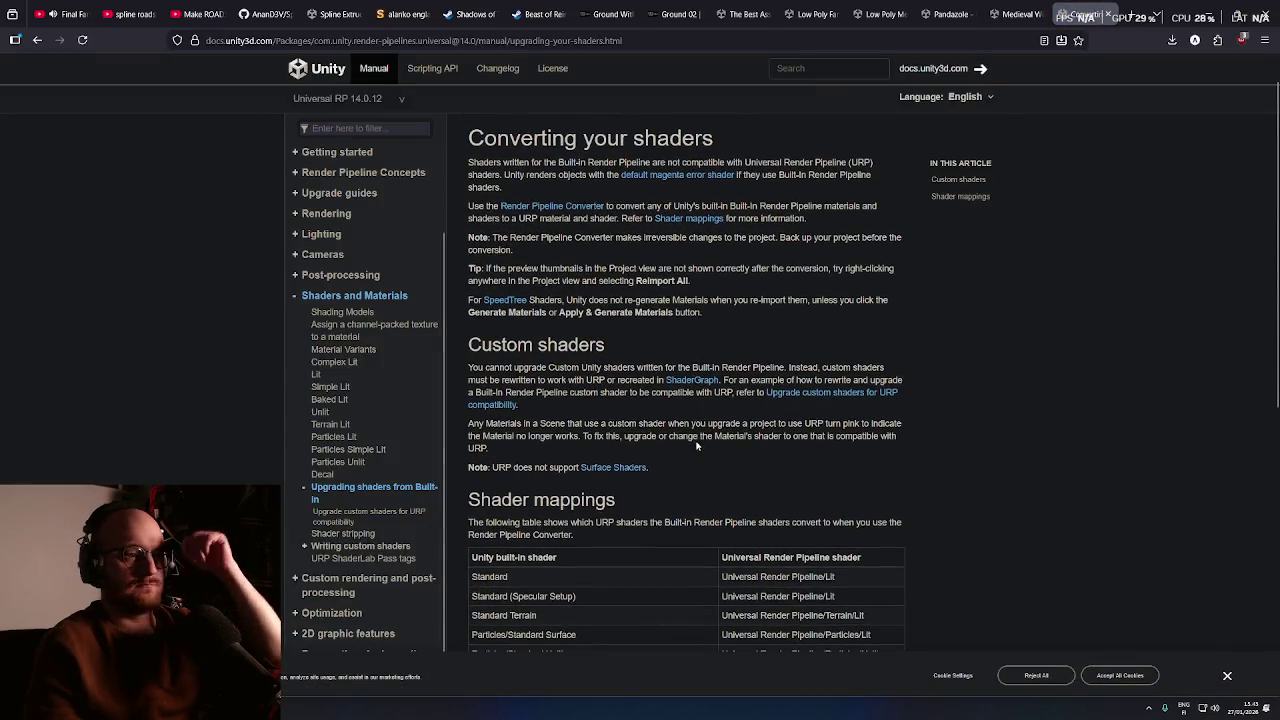
Read through the Render Pipeline Converter manual page
{"action": "left_click", "coordinate": [575, 208]}
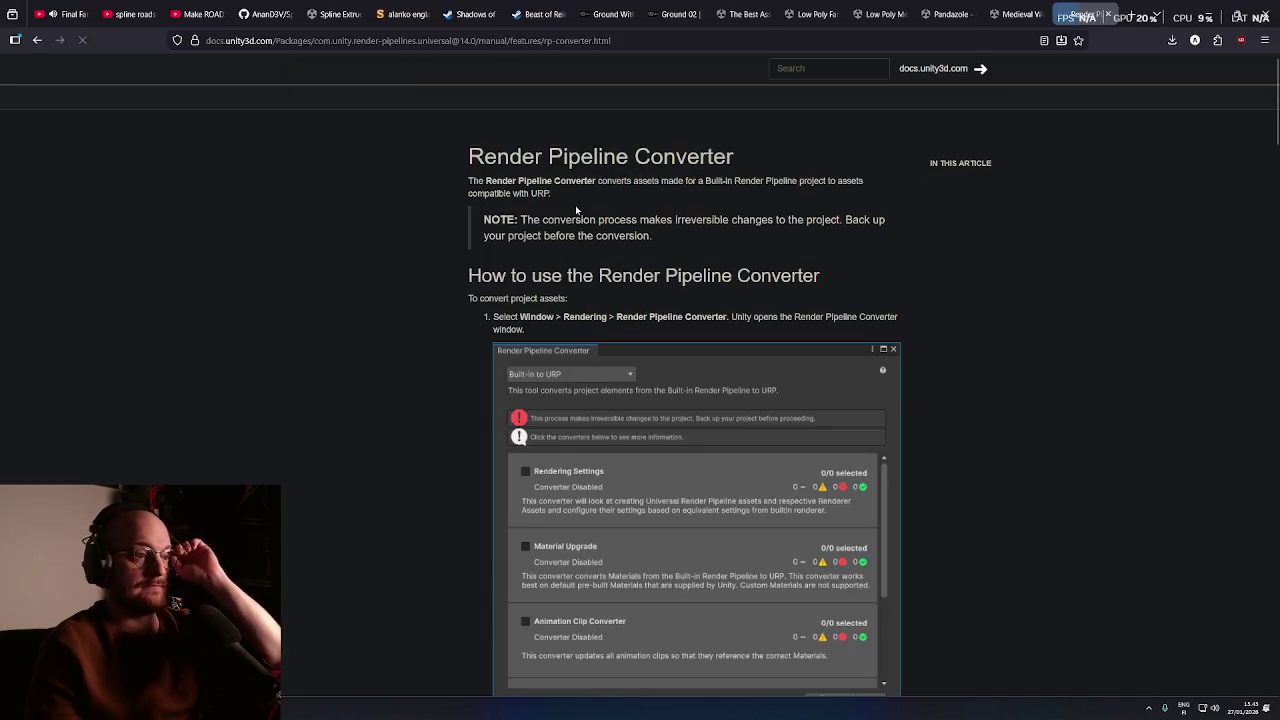
{"action": "middle_click", "coordinate": [491, 391]}
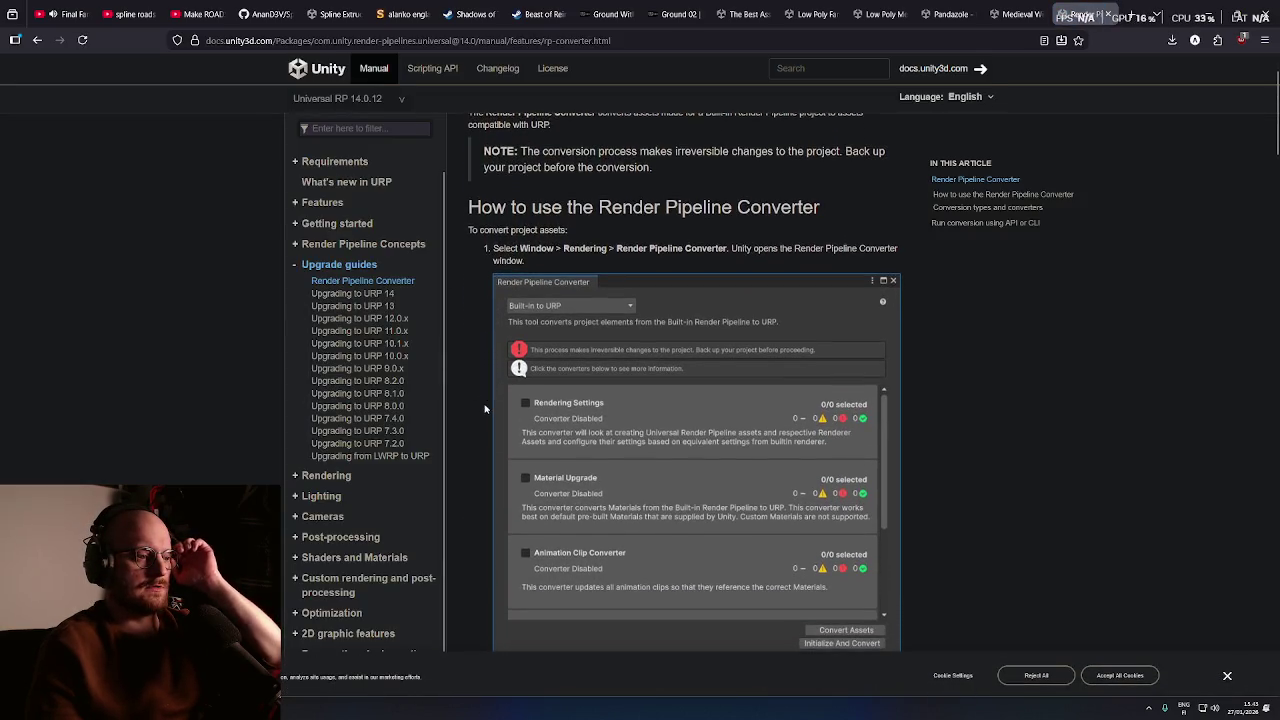
{"action": "middle_click", "coordinate": [486, 407]}
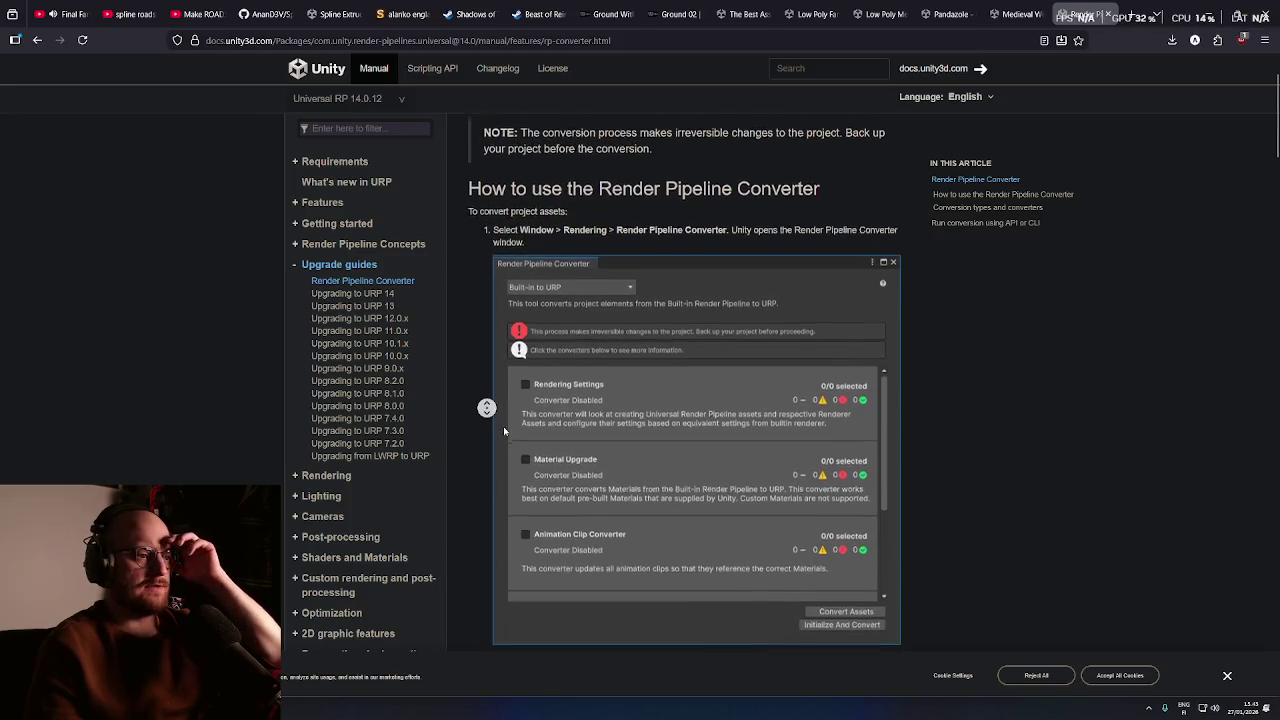
{"action": "middle_click", "coordinate": [503, 426]}
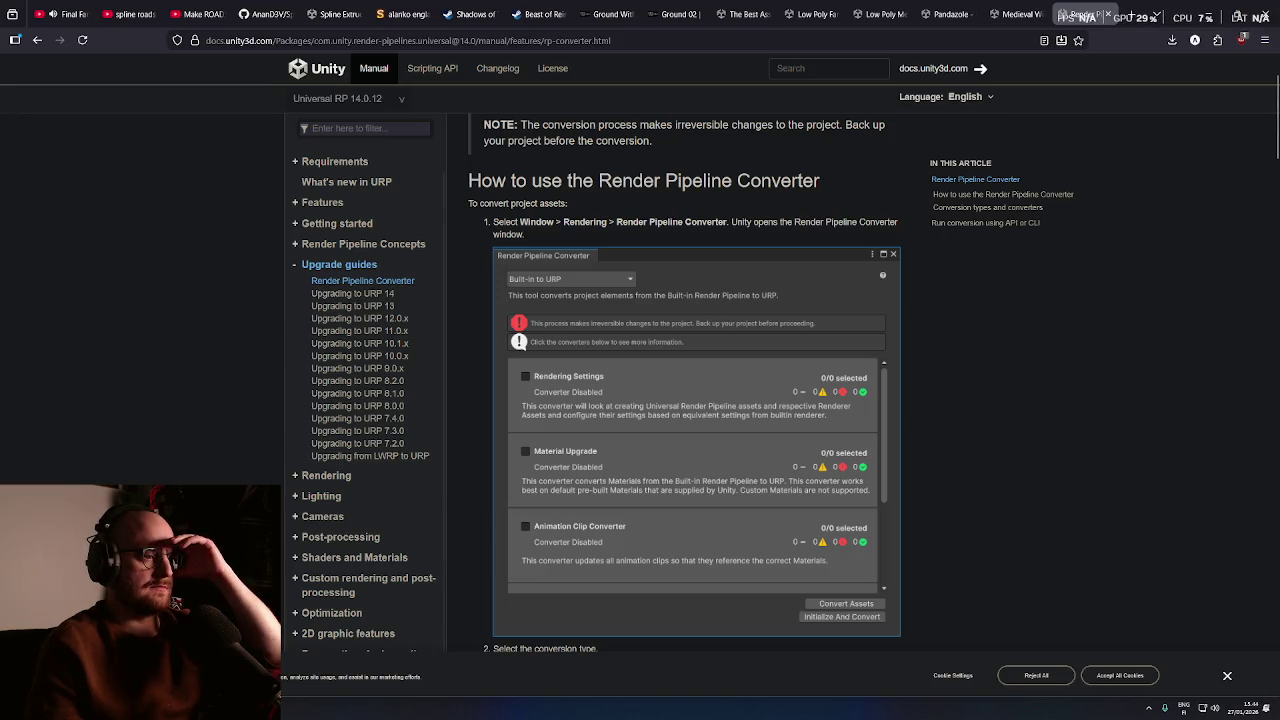
{"action": "middle_click", "coordinate": [479, 608]}
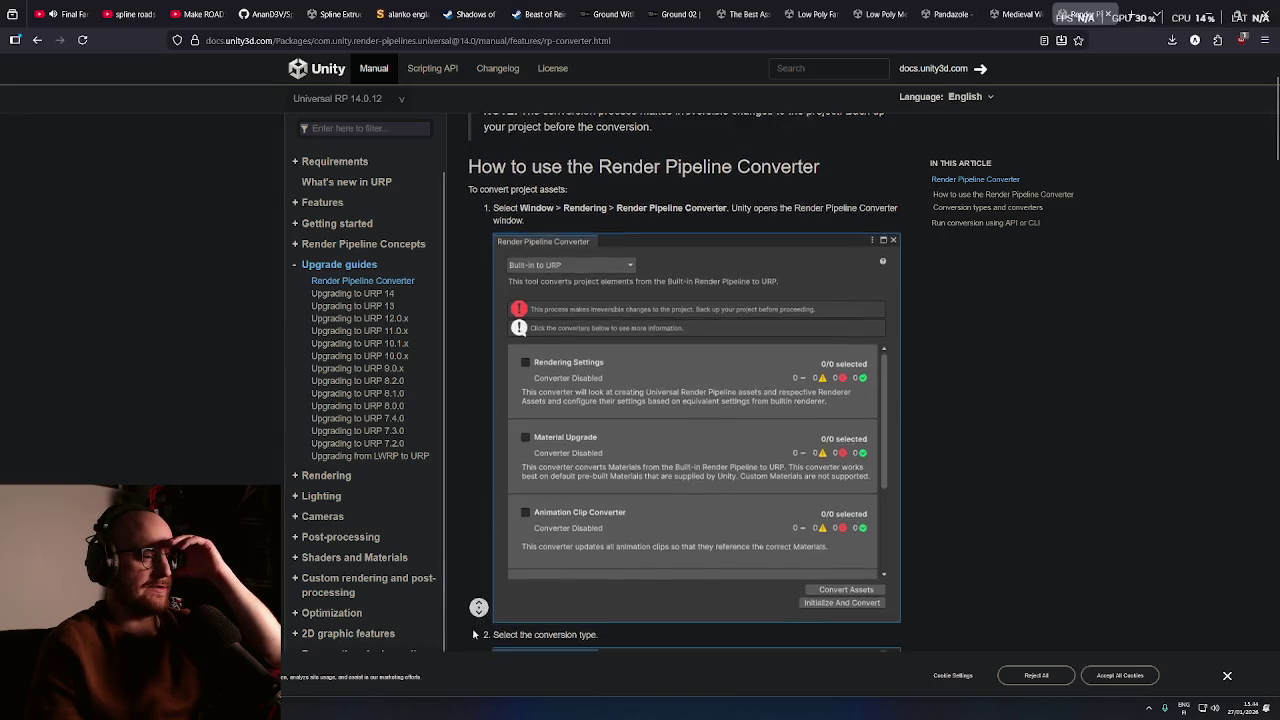
Revisit Converting your shaders and the Render Pipeline Converter page, then minimize Firefox
{"action": "left_click", "coordinate": [596, 470]}
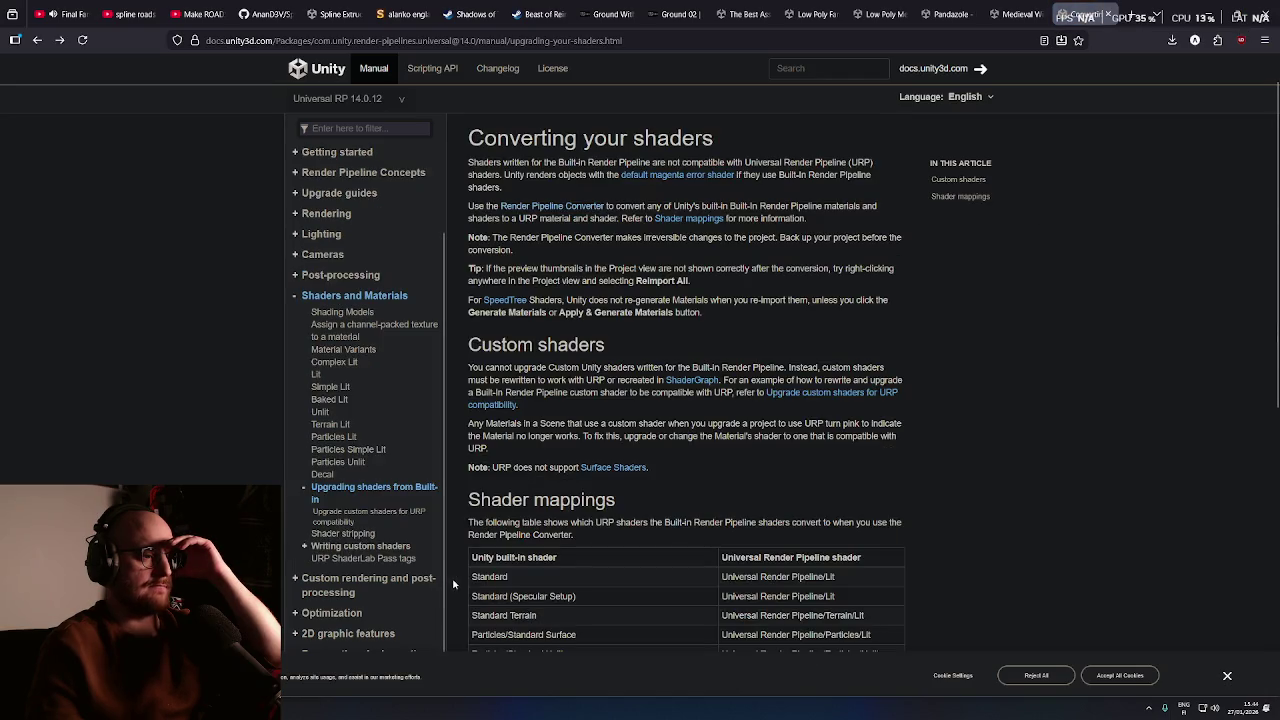
{"action": "scroll", "coordinate": [611, 448], "scroll_direction": "down", "scroll_amount": 1}
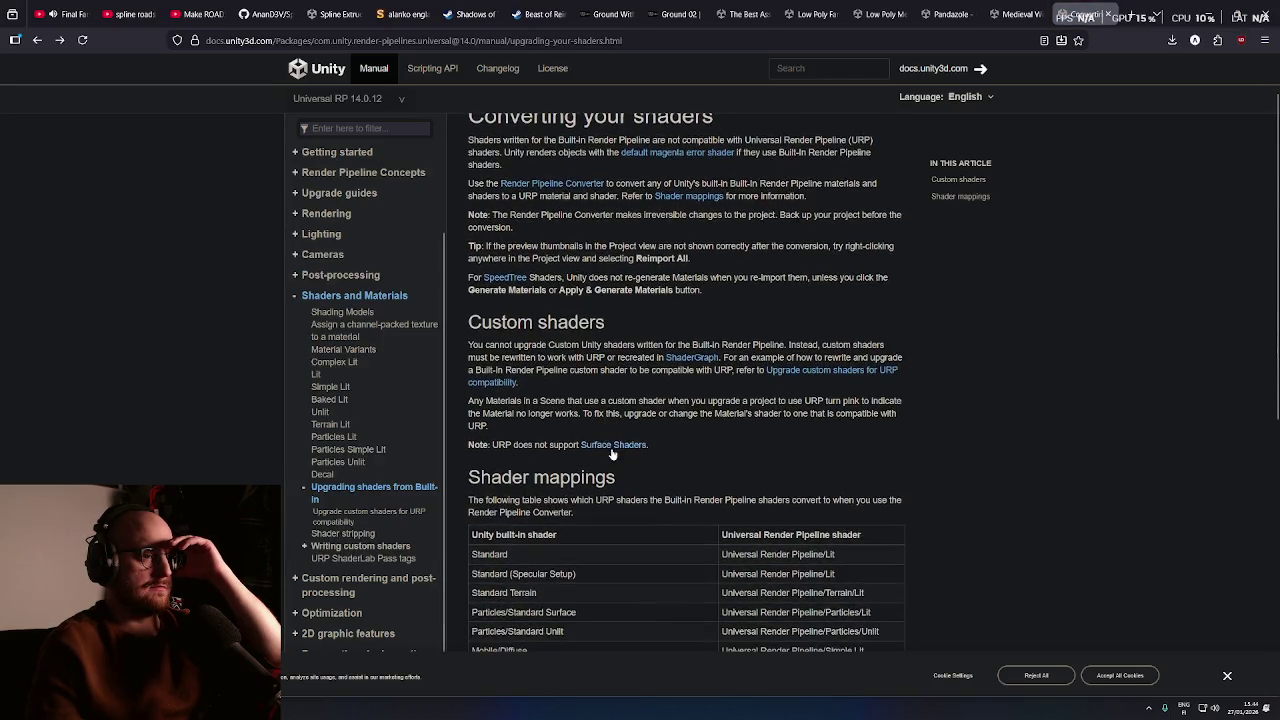
{"action": "left_click", "coordinate": [571, 184]}
{"action": "scroll", "coordinate": [820, 280], "scroll_direction": "down", "scroll_amount": 5}
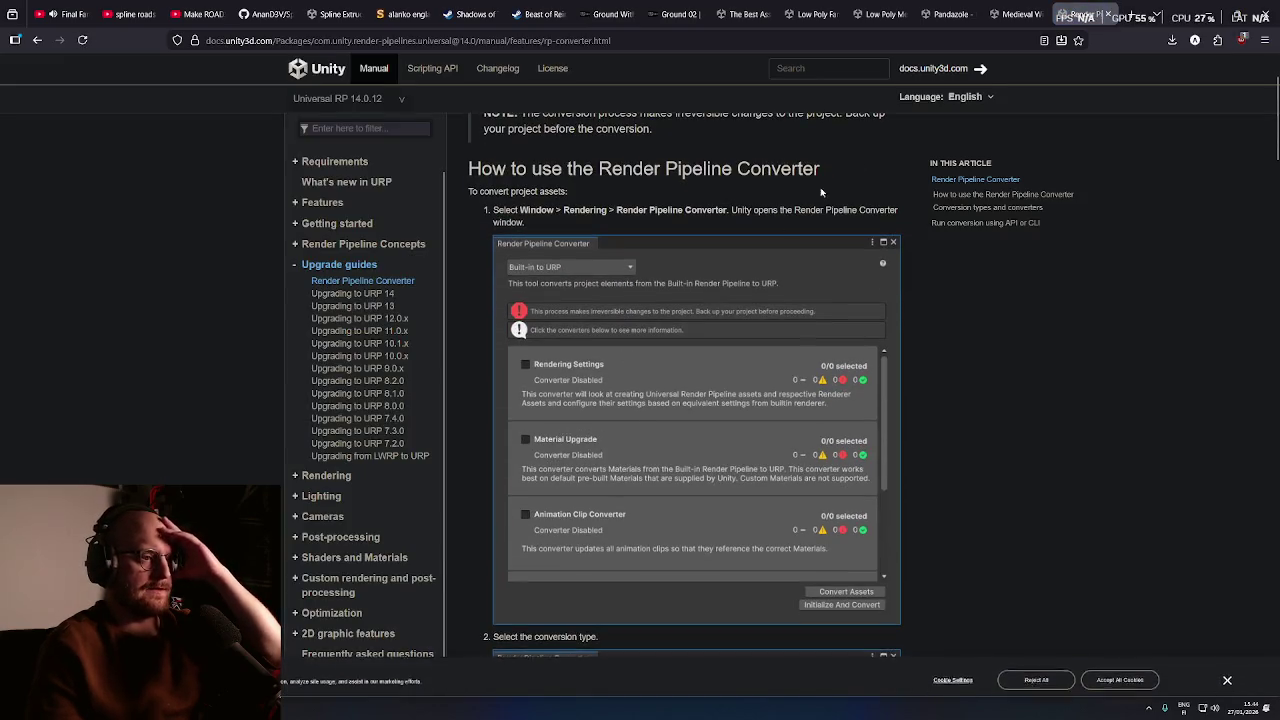
{"action": "left_click", "coordinate": [1207, 17]}
{"action": "left_click", "coordinate": [313, 17]}
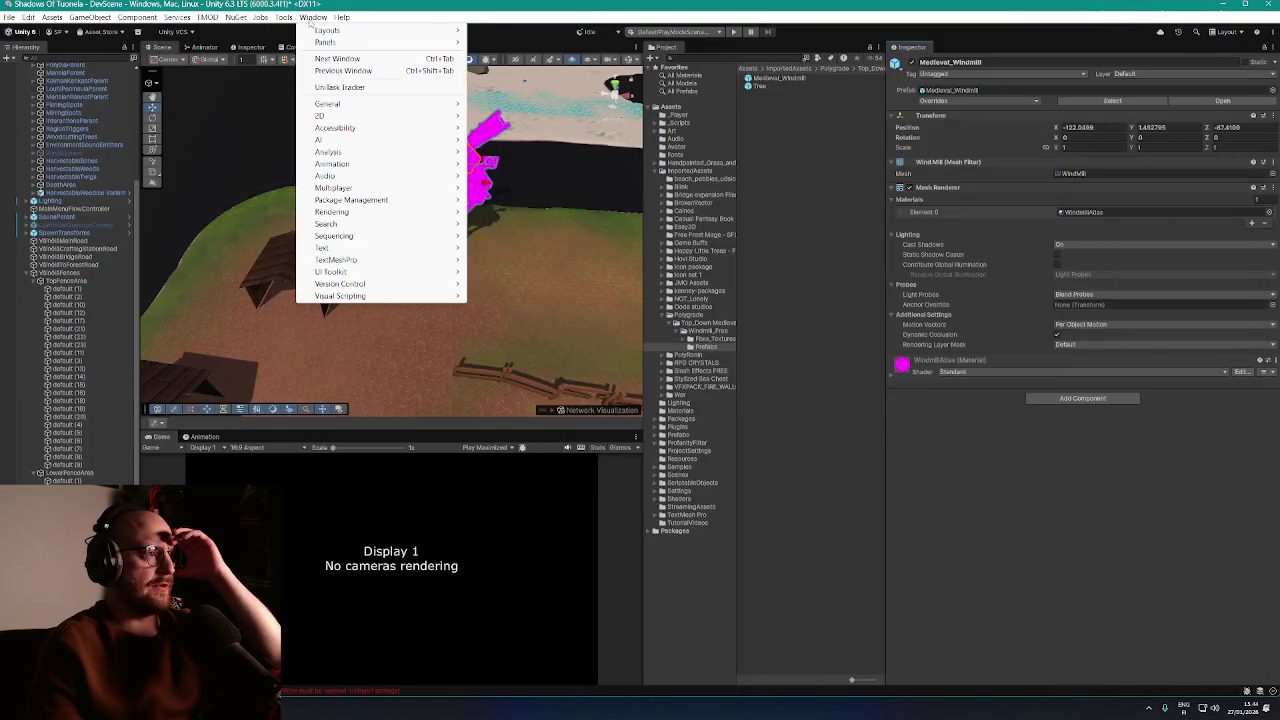
{"action": "mouse_move", "coordinate": [372, 211]}
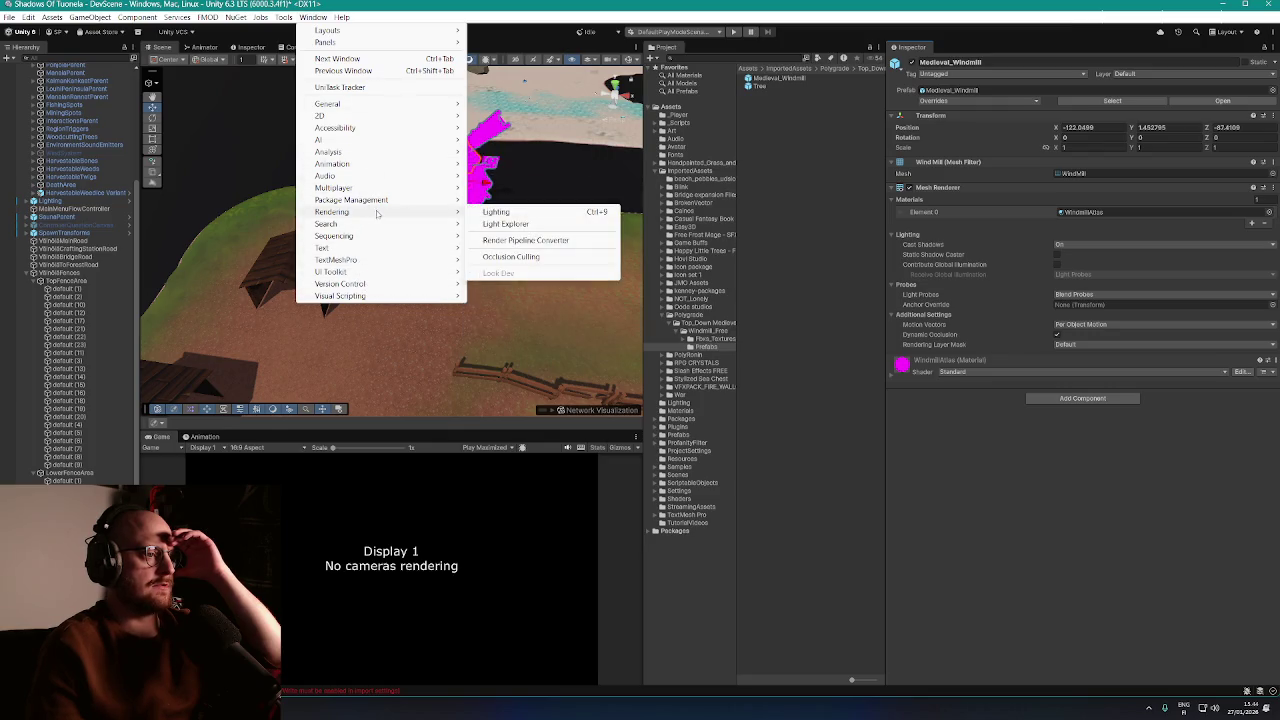
{"action": "left_click", "coordinate": [525, 240]}
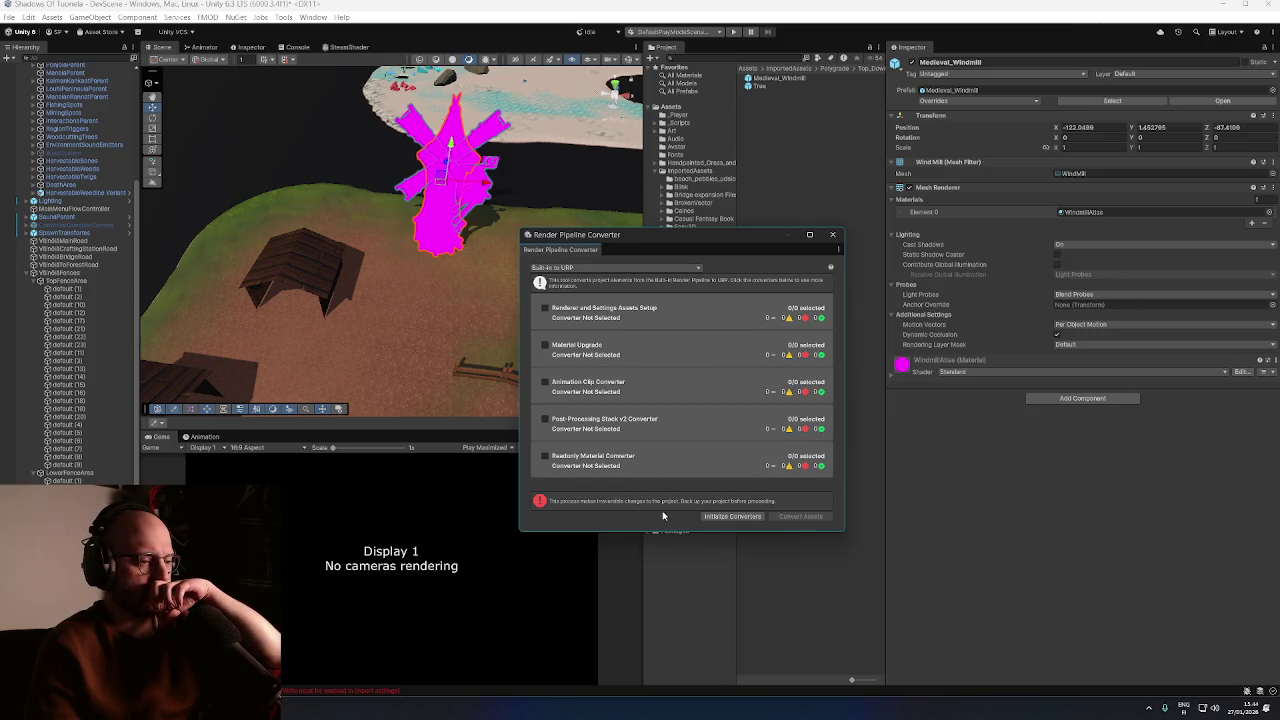
{"action": "left_click", "coordinate": [545, 346]}
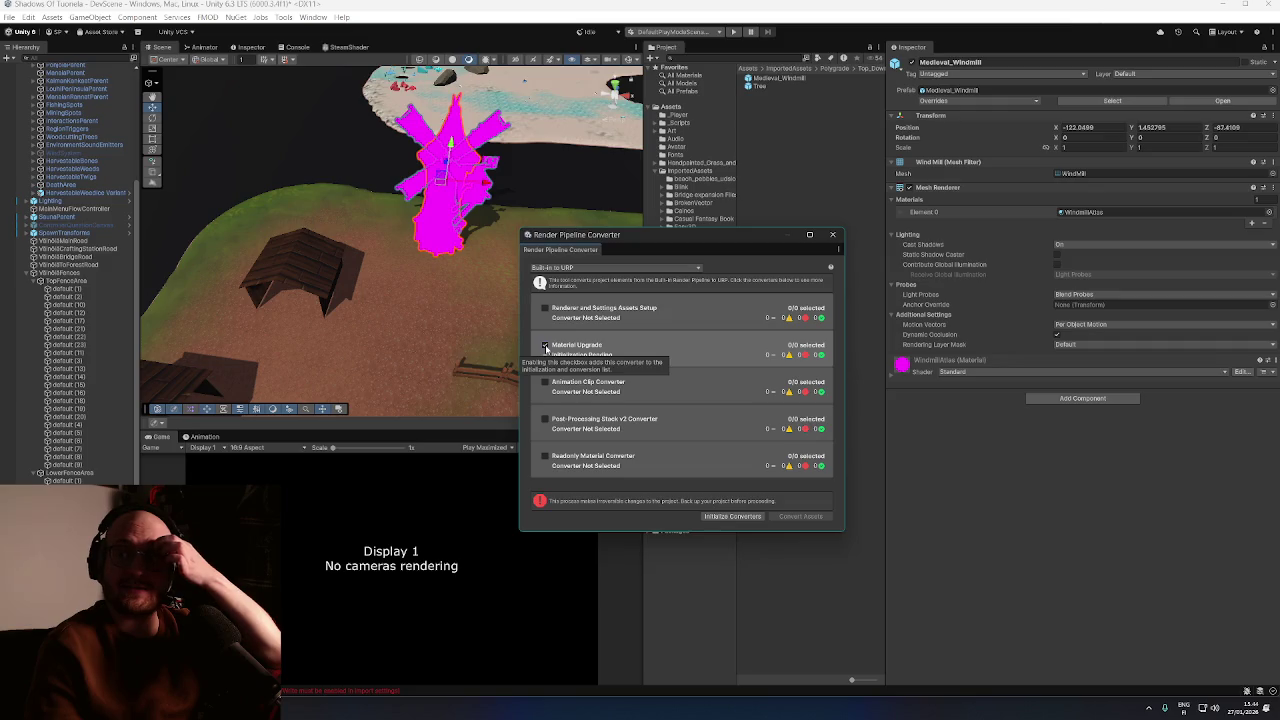
{"action": "left_click", "coordinate": [832, 234]}
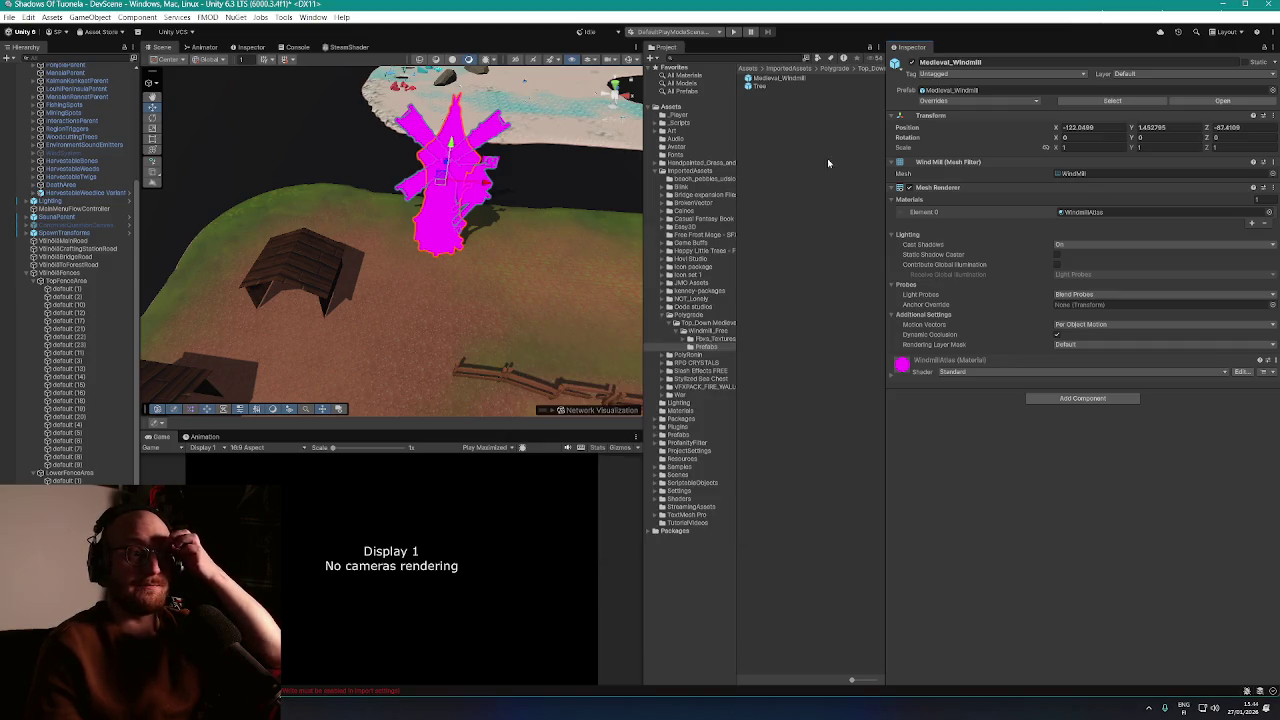
{"action": "left_click", "coordinate": [770, 78]}
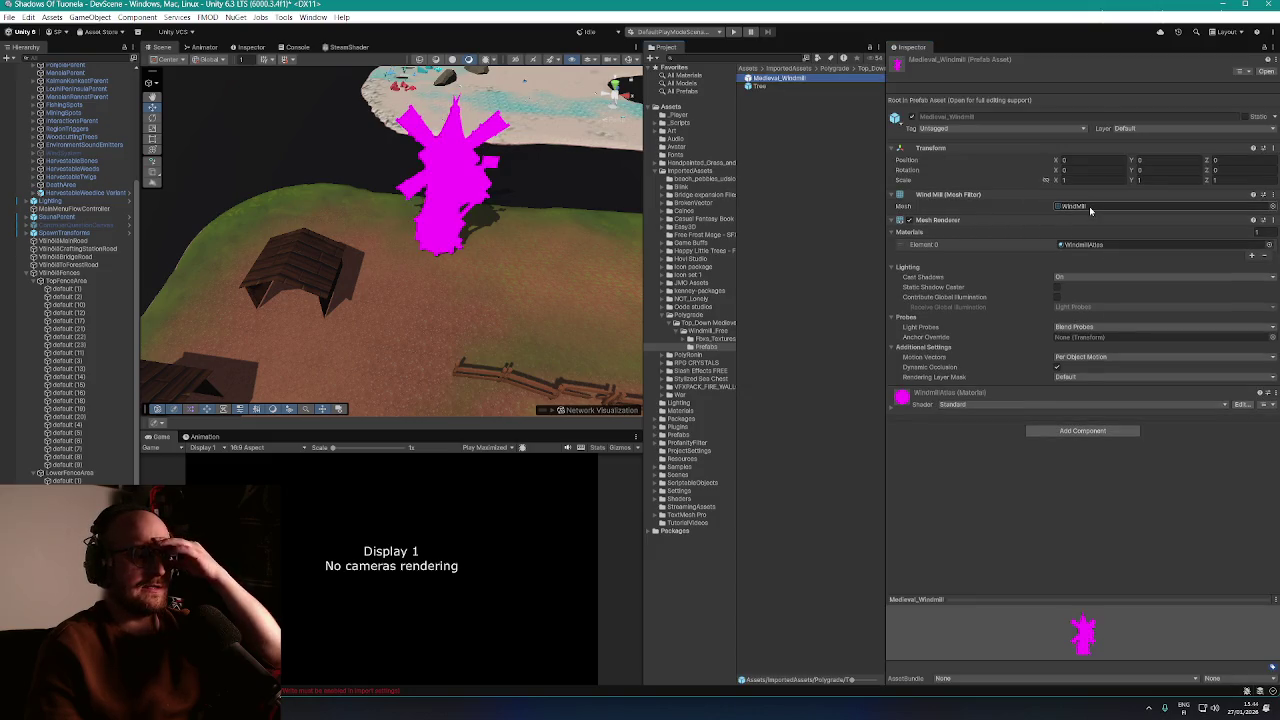
Inspect the windmill's WindmillAtlas material and find its albedo texture
{"action": "left_click", "coordinate": [1097, 245]}
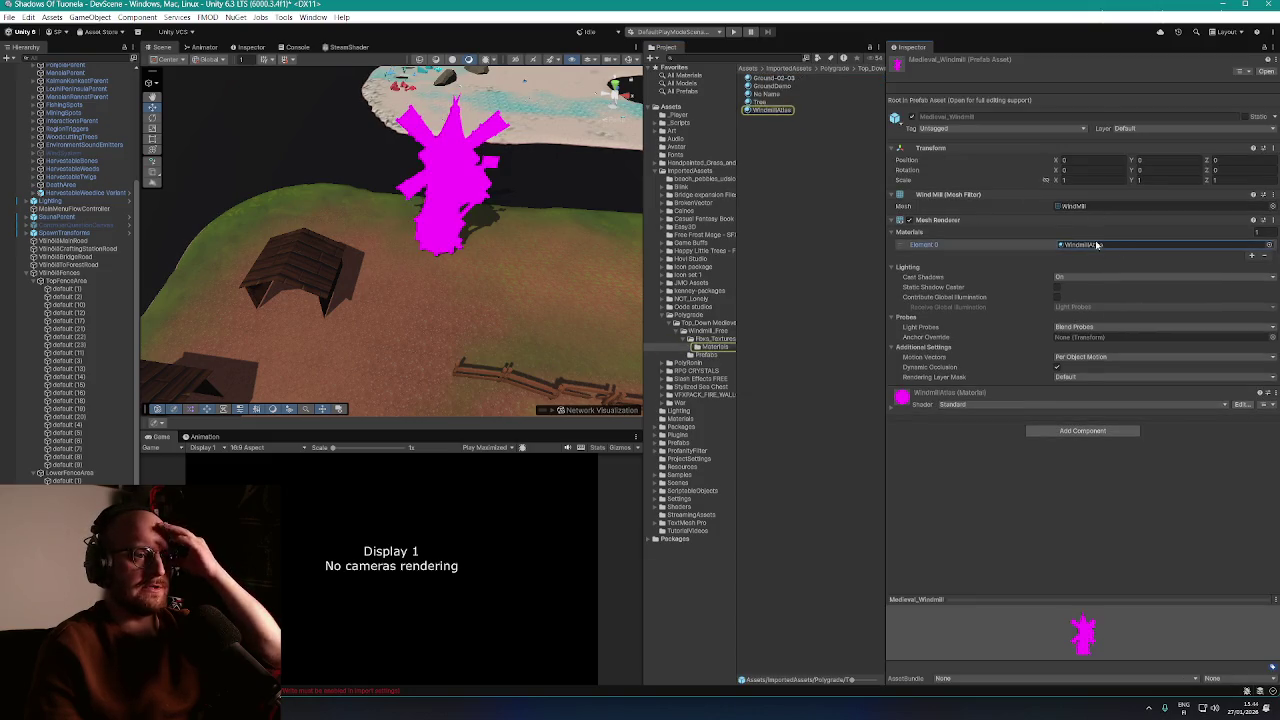
{"action": "left_click", "coordinate": [767, 110]}
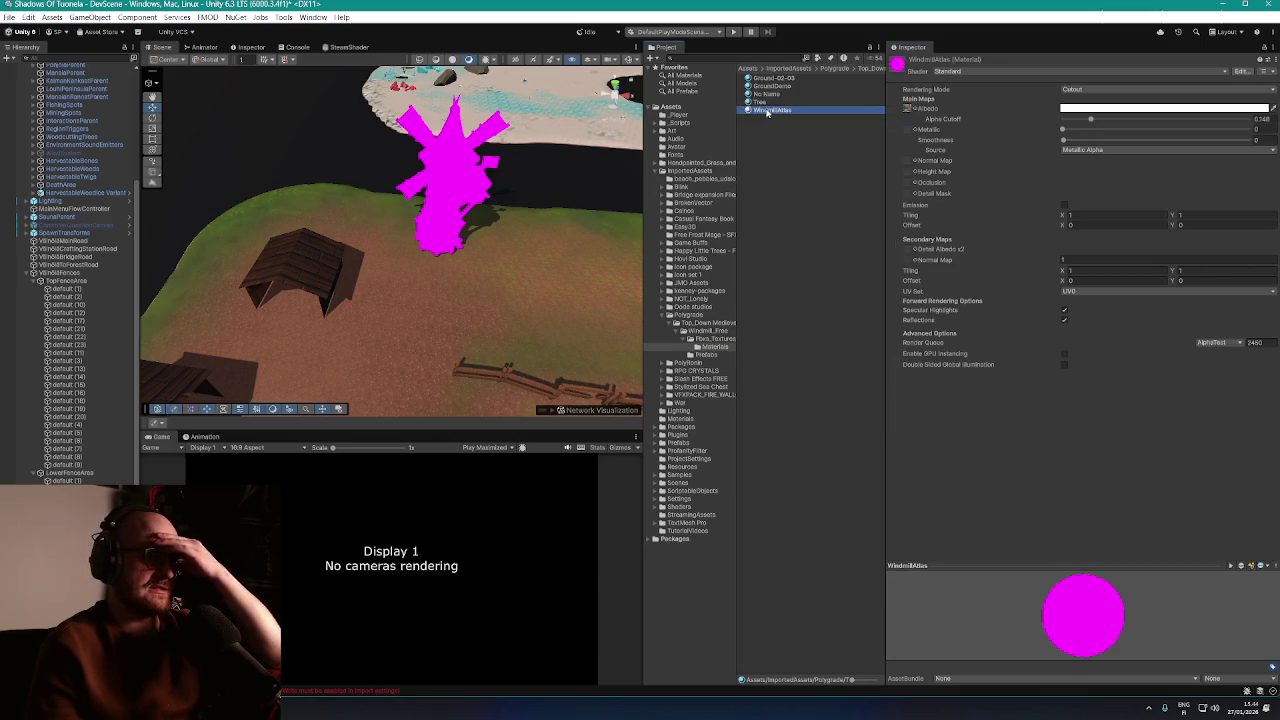
{"action": "left_click", "coordinate": [907, 108]}
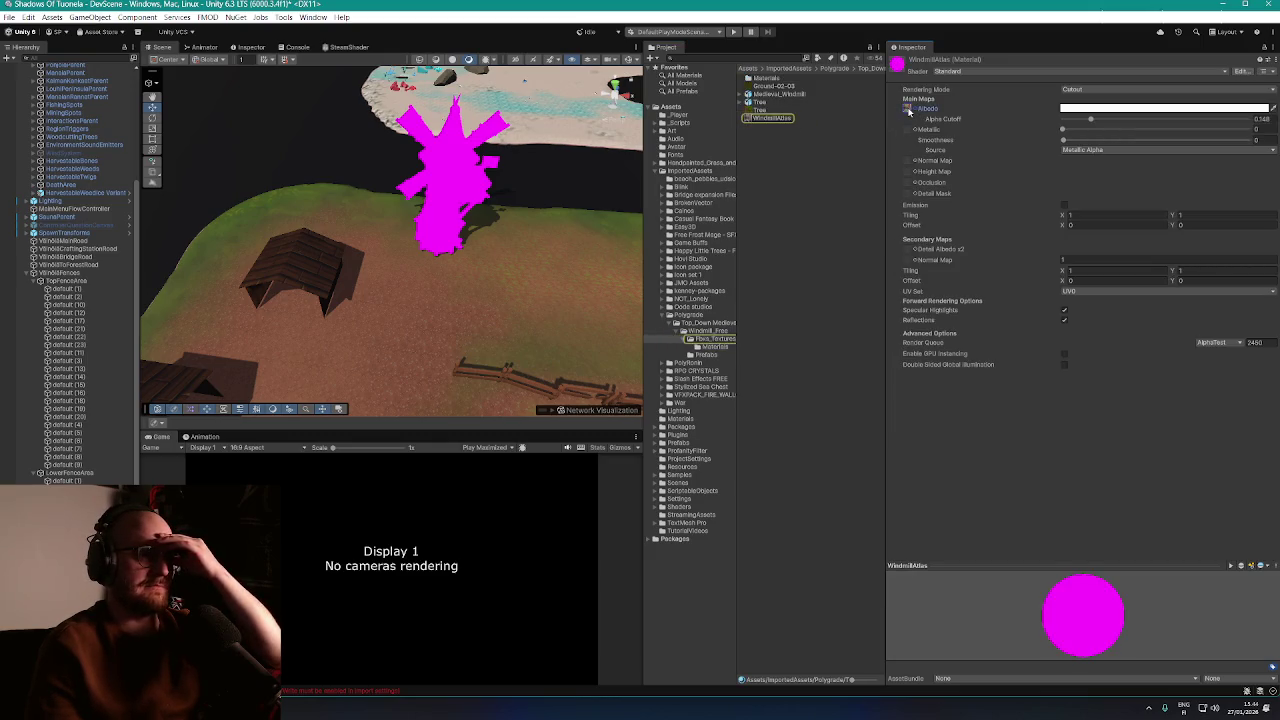
Create a new material in the windmill's Materials folder via Create > Material
{"action": "double_click", "coordinate": [772, 80]}
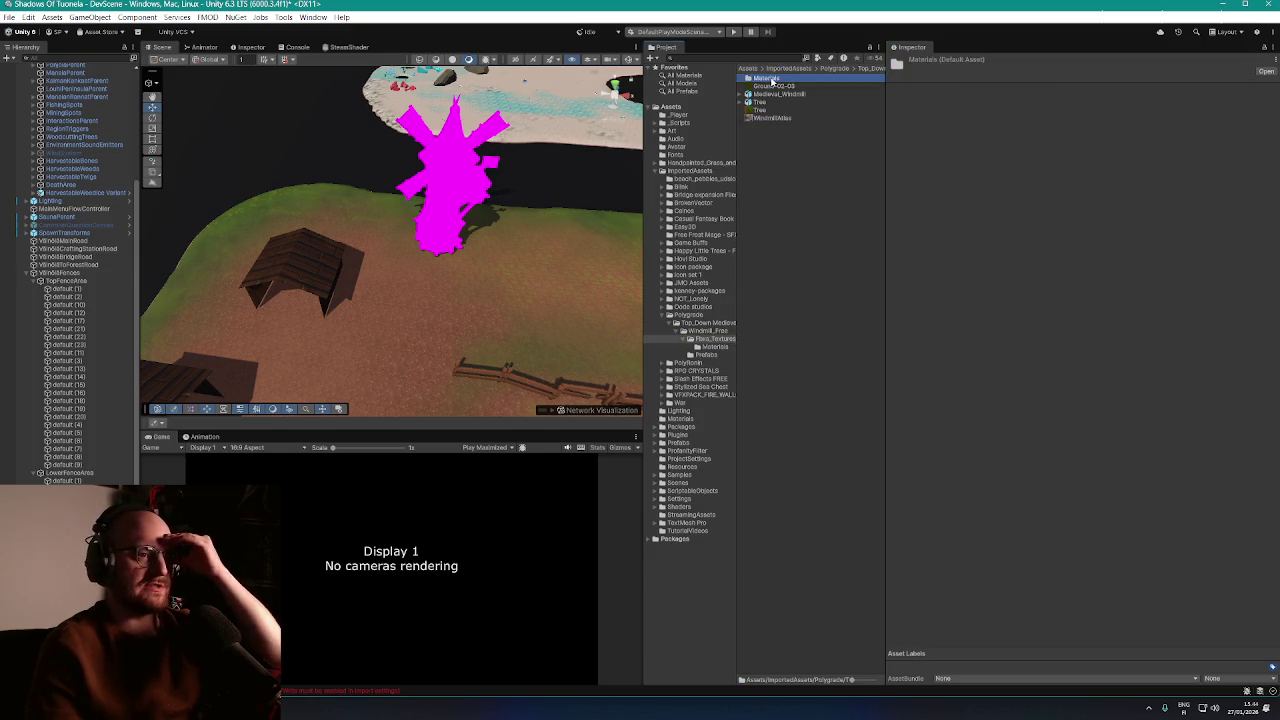
{"action": "left_click", "coordinate": [771, 142]}
{"action": "right_click", "coordinate": [771, 142]}
{"action": "mouse_move", "coordinate": [930, 146]}
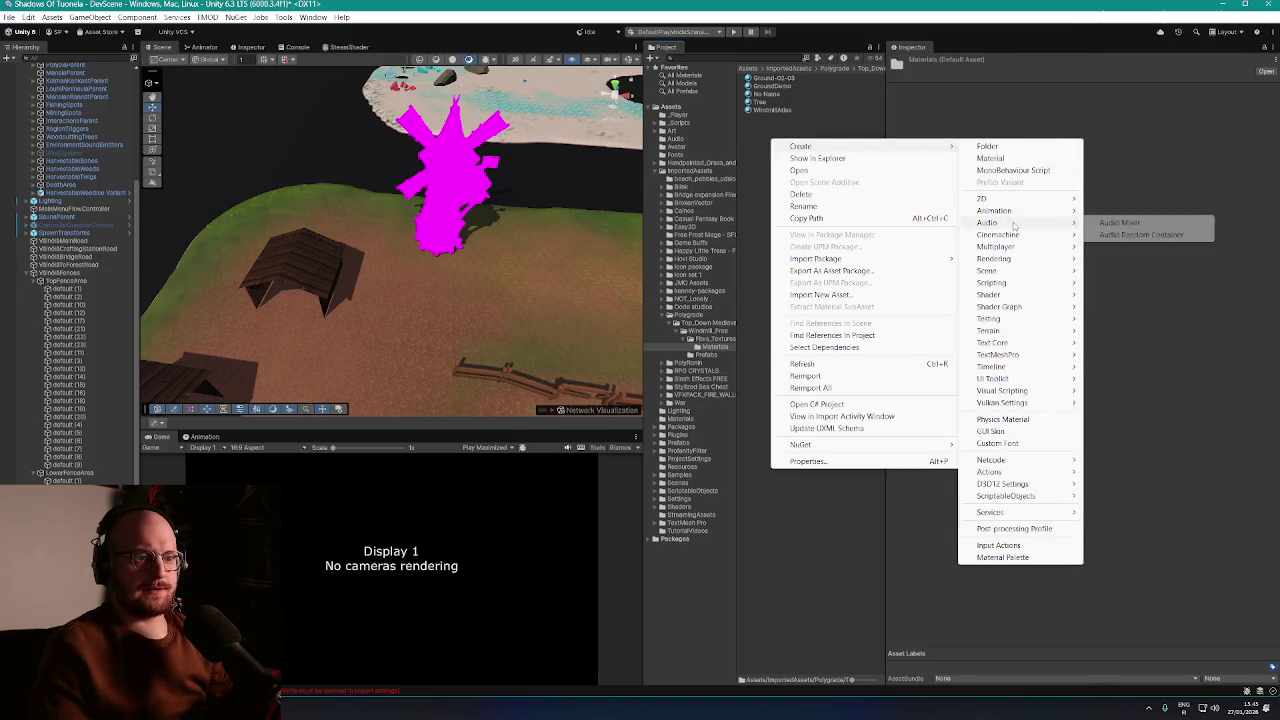
{"action": "left_click", "coordinate": [1010, 159]}
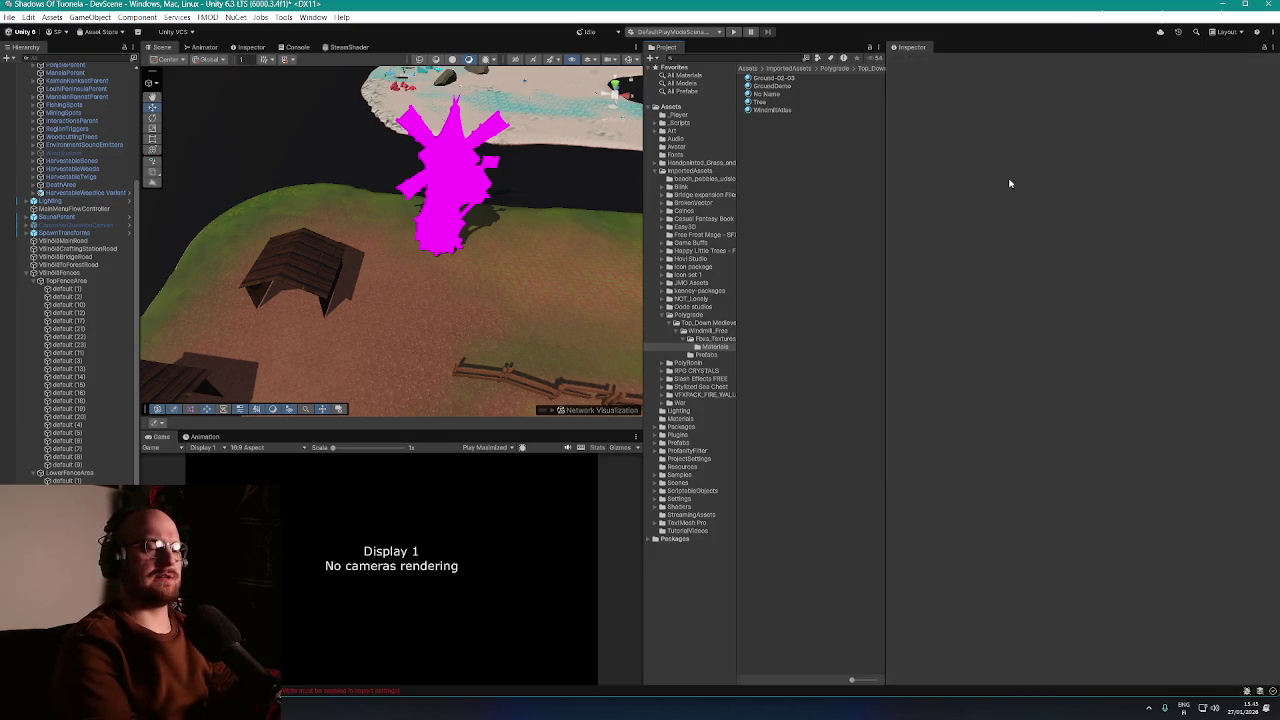
Rename the new material to 'WindmillURP'
{"action": "left_click", "coordinate": [778, 95]}
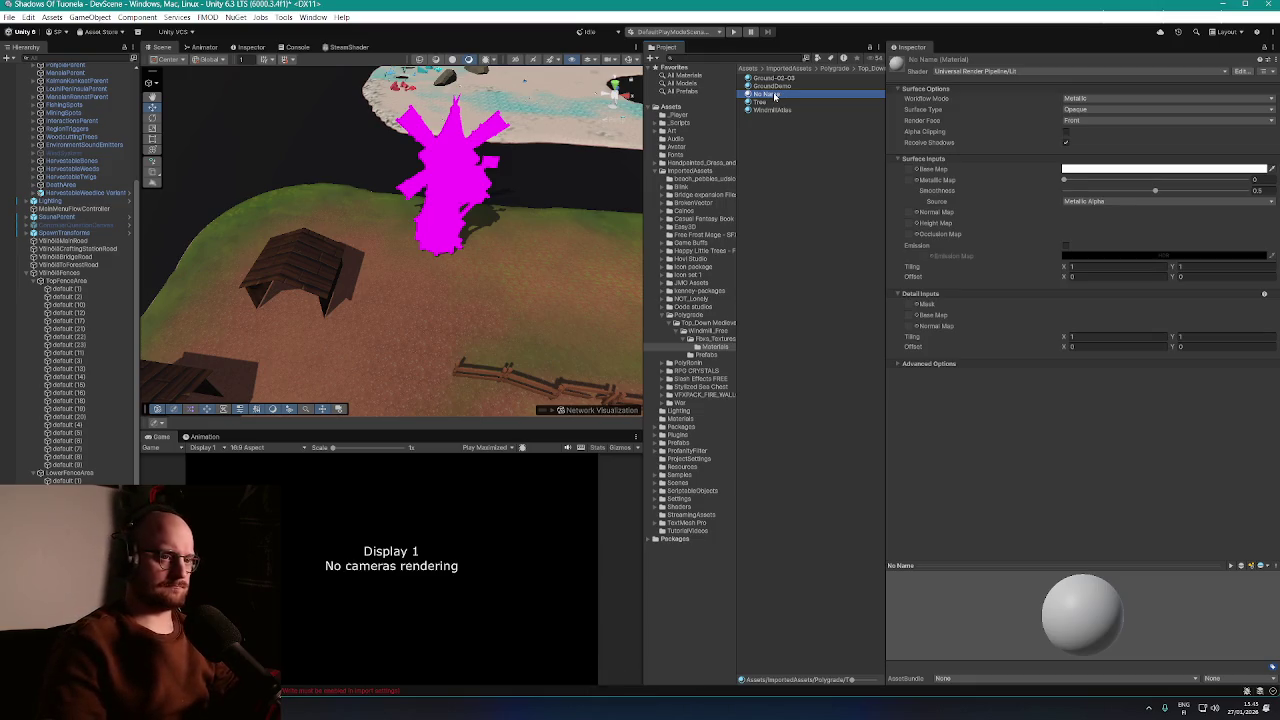
{"action": "key", "text": "F2"}
{"action": "type", "text": "Windmill"}
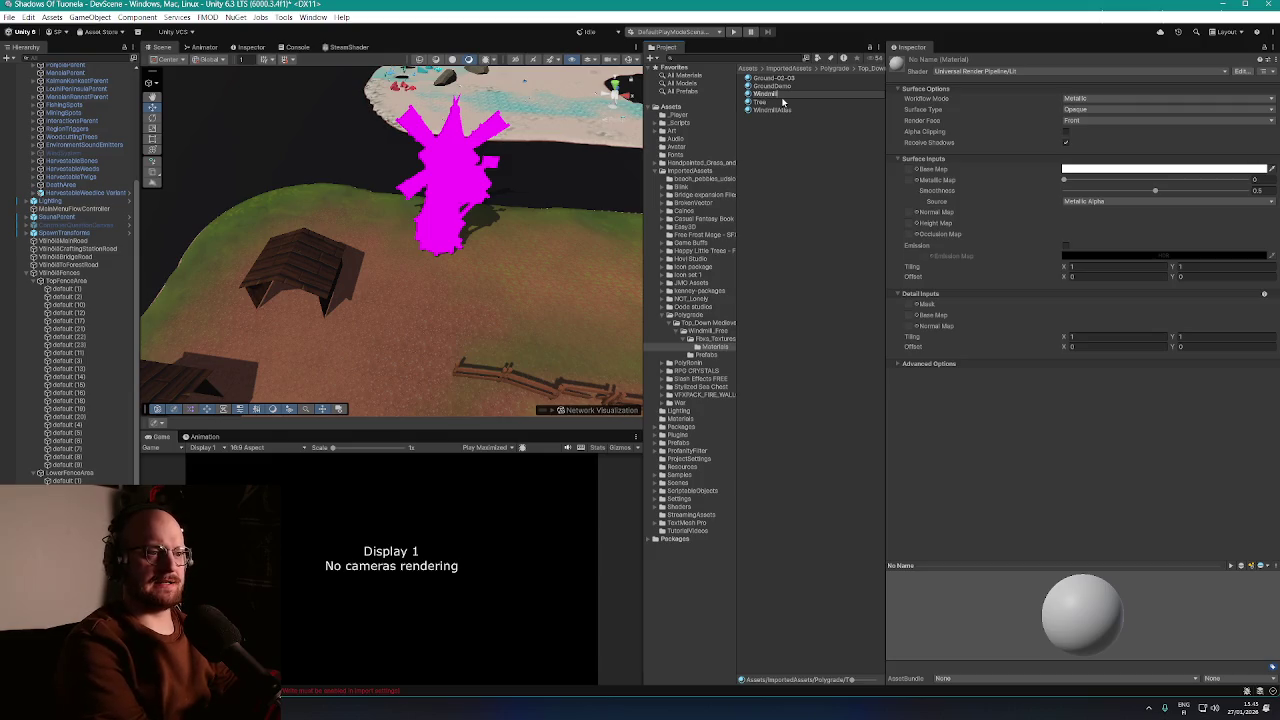
{"action": "type", "text": "URP"}
{"action": "key", "text": "Return"}
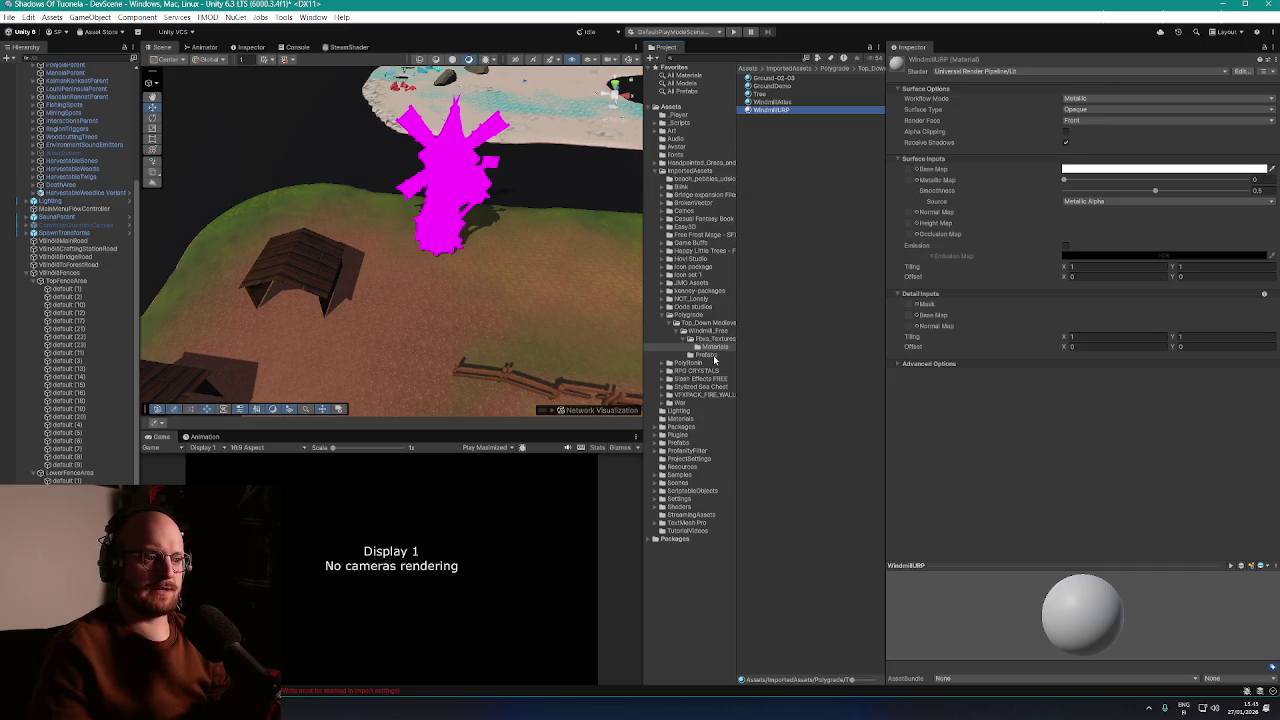
Compare the WindmillAtlas albedo texture, then show WindmillURP's Lit properties in the Inspector
{"action": "left_click", "coordinate": [768, 102]}
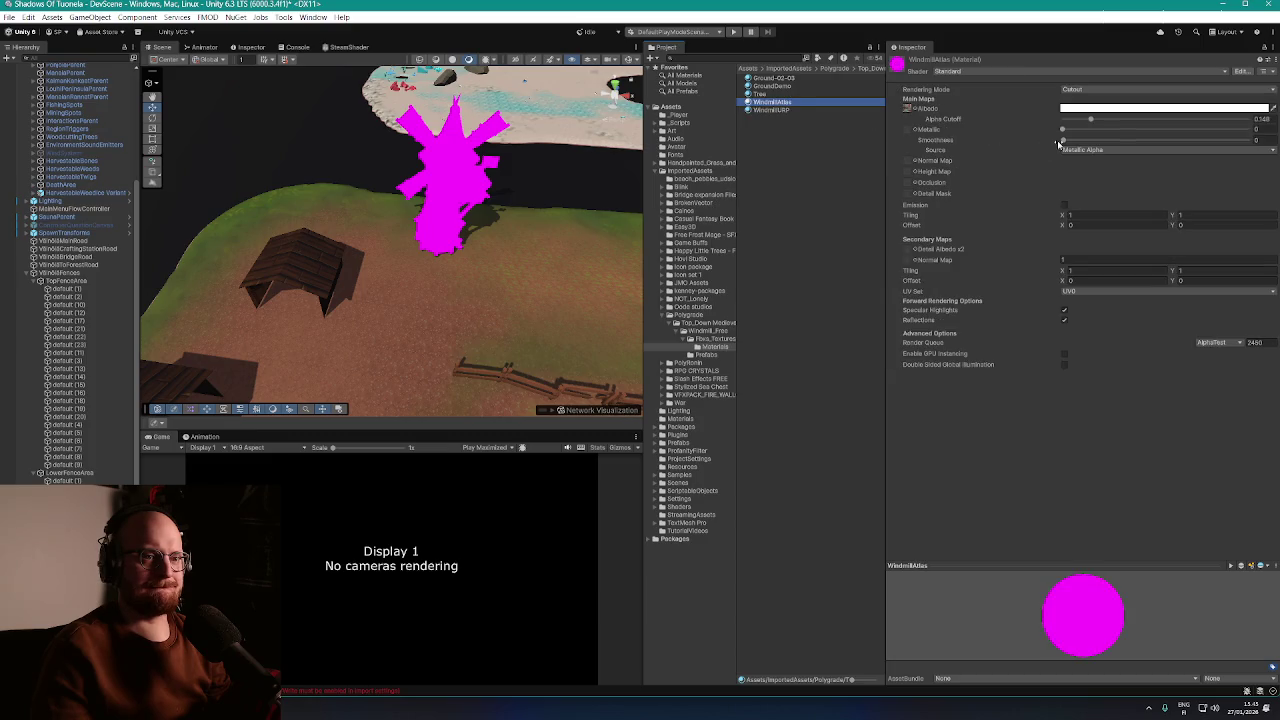
{"action": "left_click", "coordinate": [907, 108]}
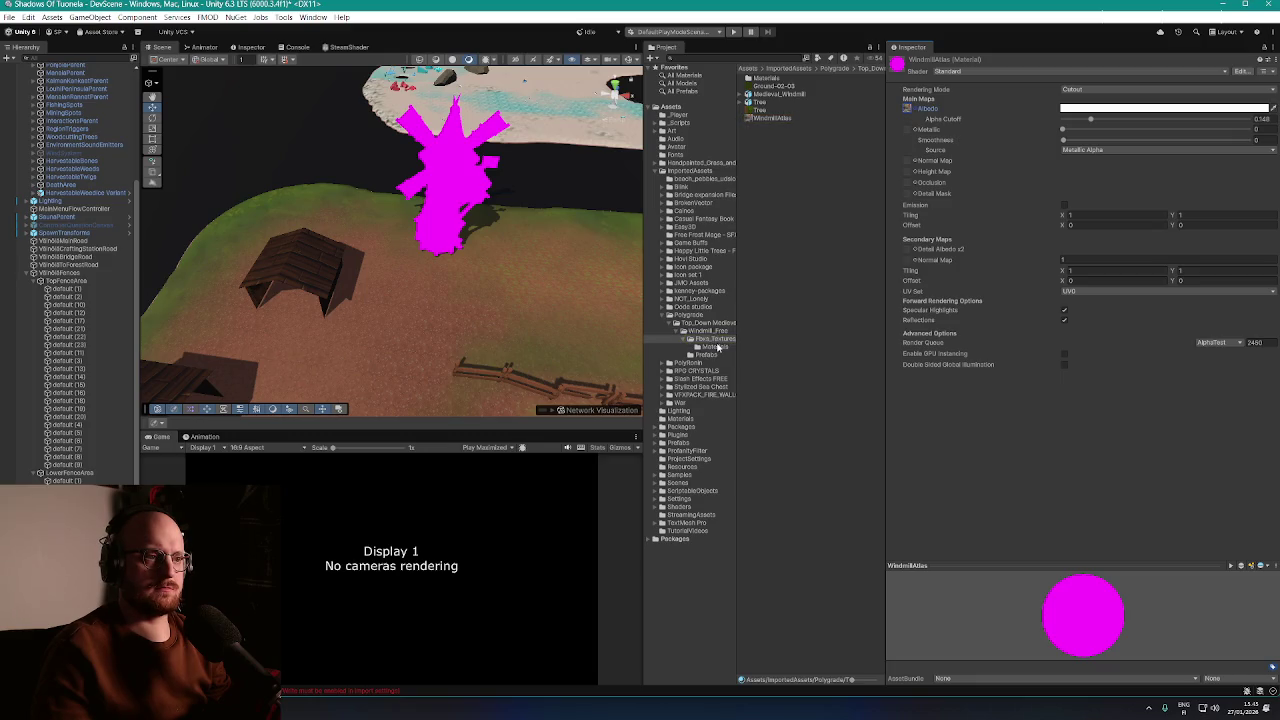
{"action": "double_click", "coordinate": [772, 78]}
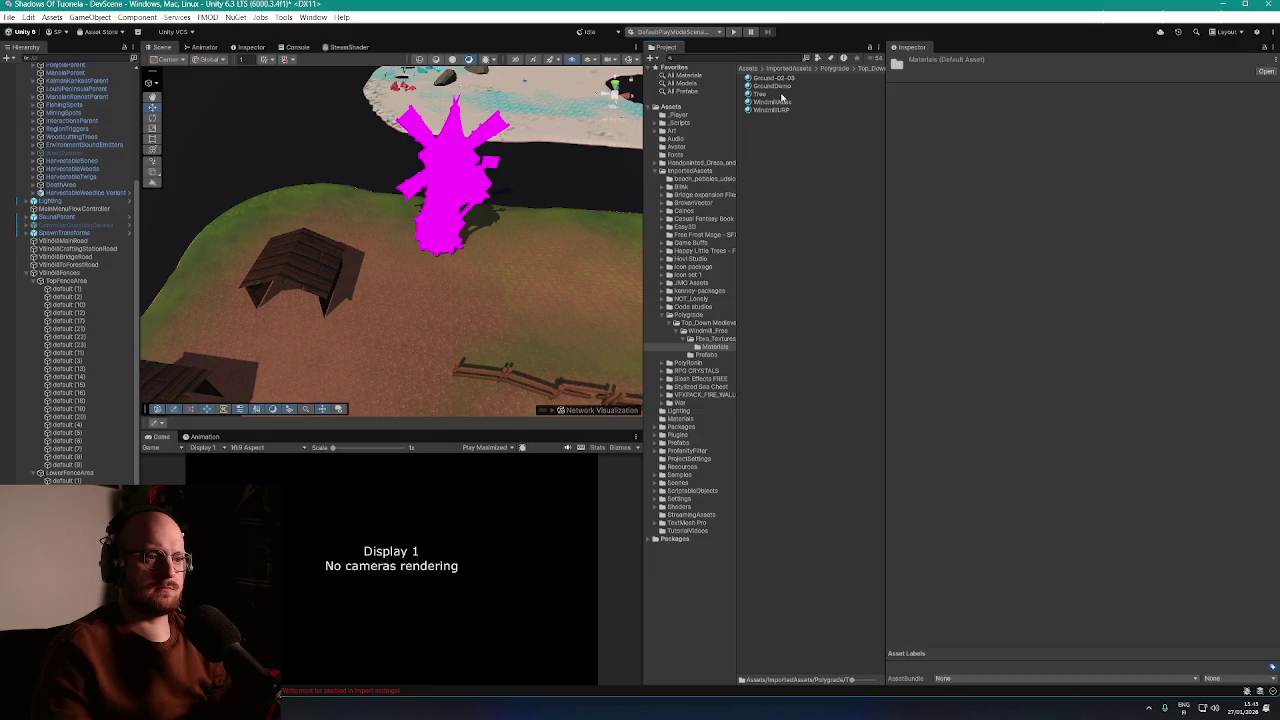
{"action": "left_click", "coordinate": [780, 110]}
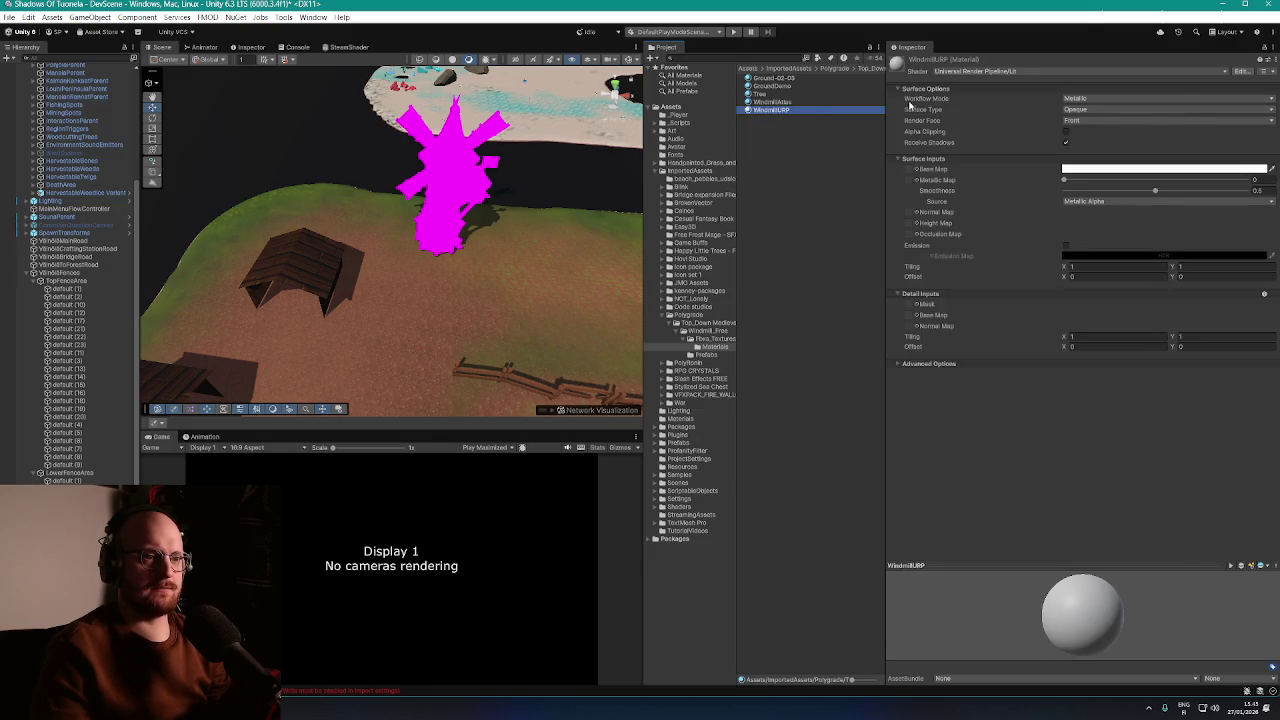
Set WindmillURP's Base Map to the WindmillAtlas texture
{"action": "left_click", "coordinate": [916, 171]}
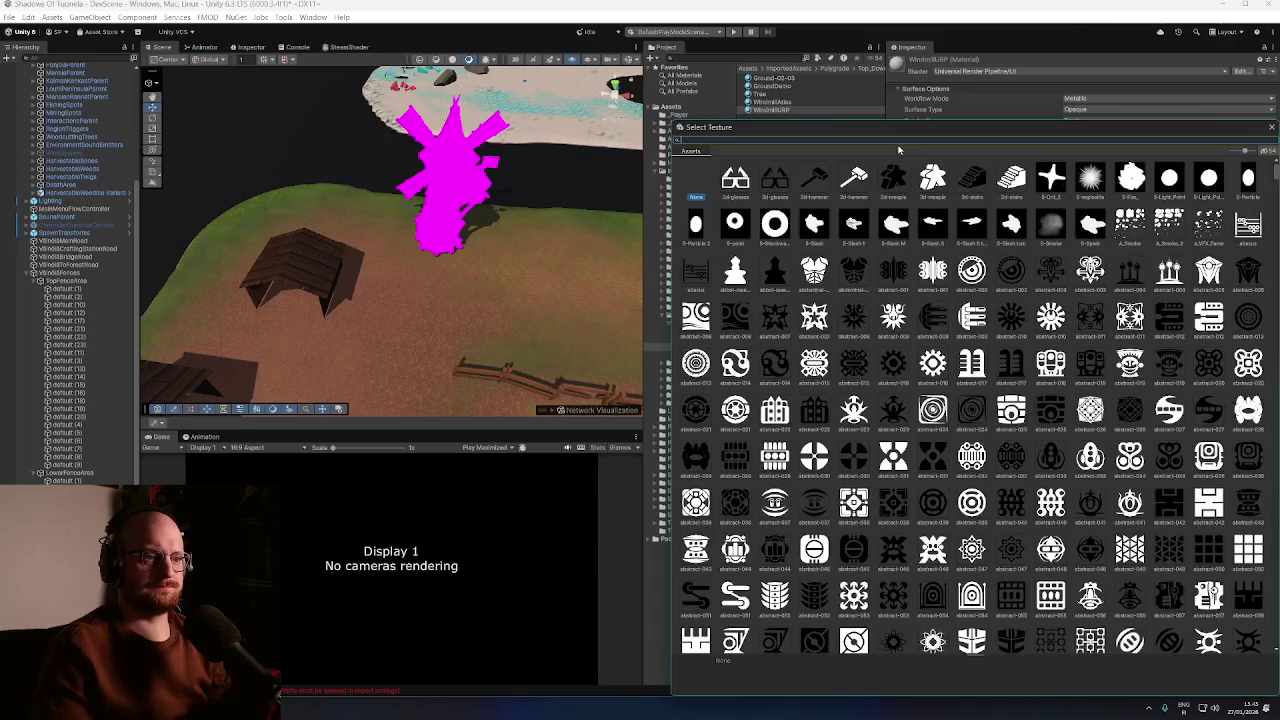
{"action": "type", "text": "windmill"}
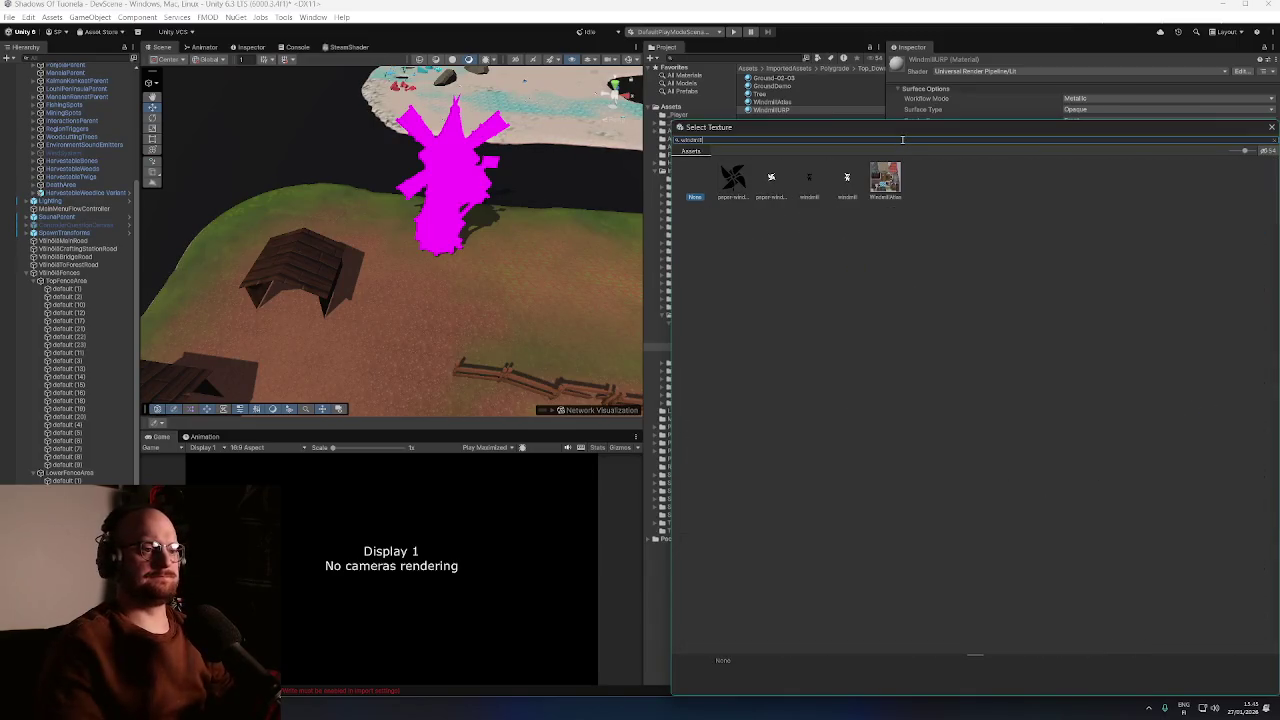
{"action": "double_click", "coordinate": [886, 177]}
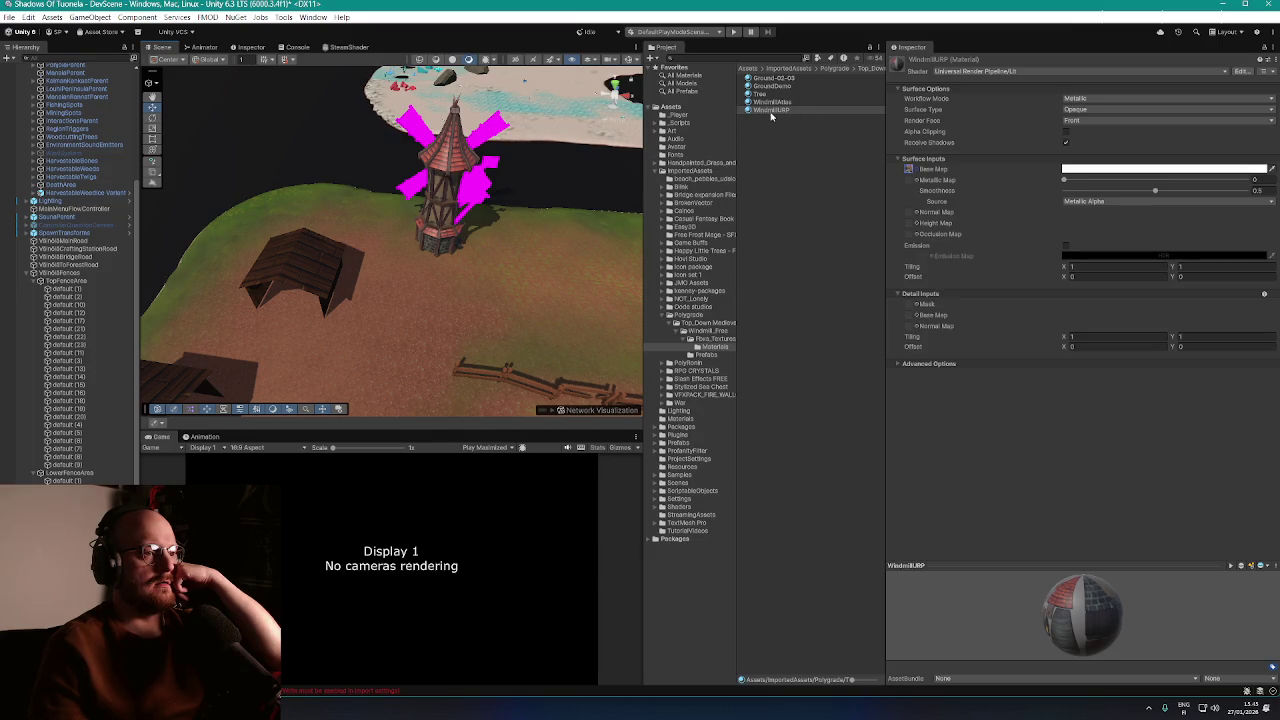
Apply WindmillURP to the windmill's magenta blades and remaining patches, then select the ornament banner
{"action": "left_click_drag", "start_coordinate": [771, 112], "coordinate": [413, 188]}
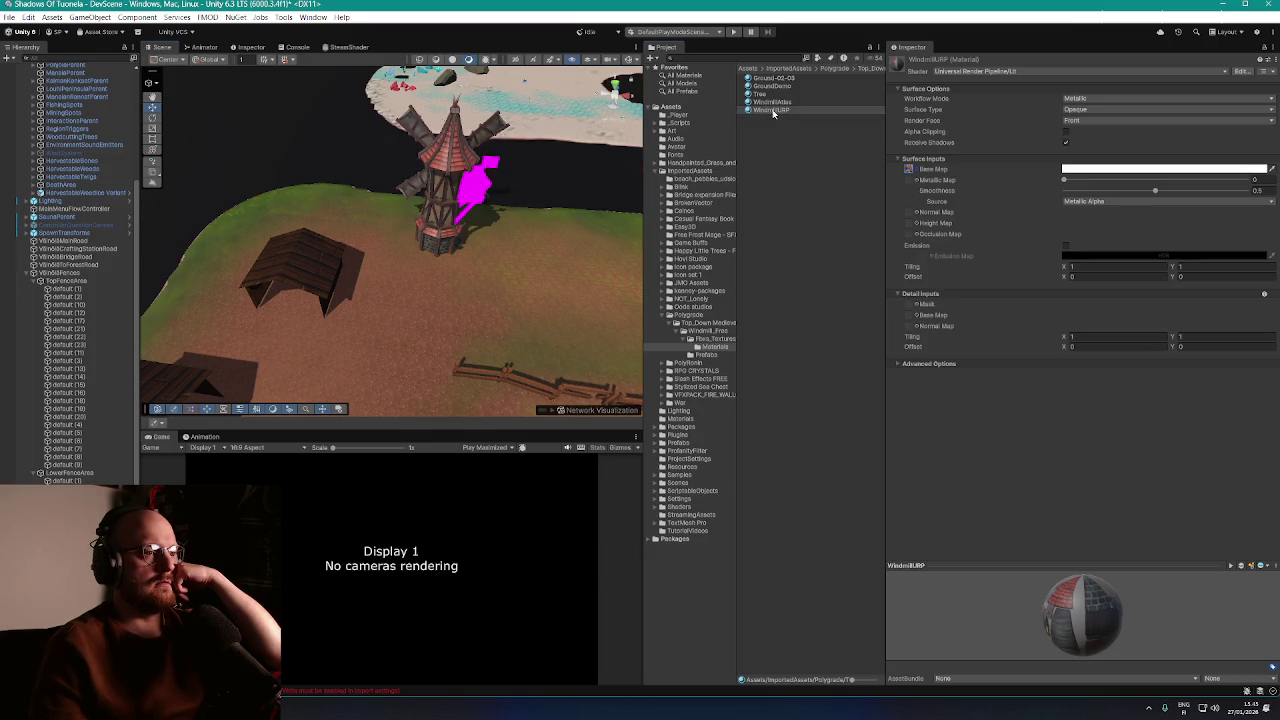
{"action": "left_click_drag", "start_coordinate": [772, 113], "coordinate": [465, 188]}
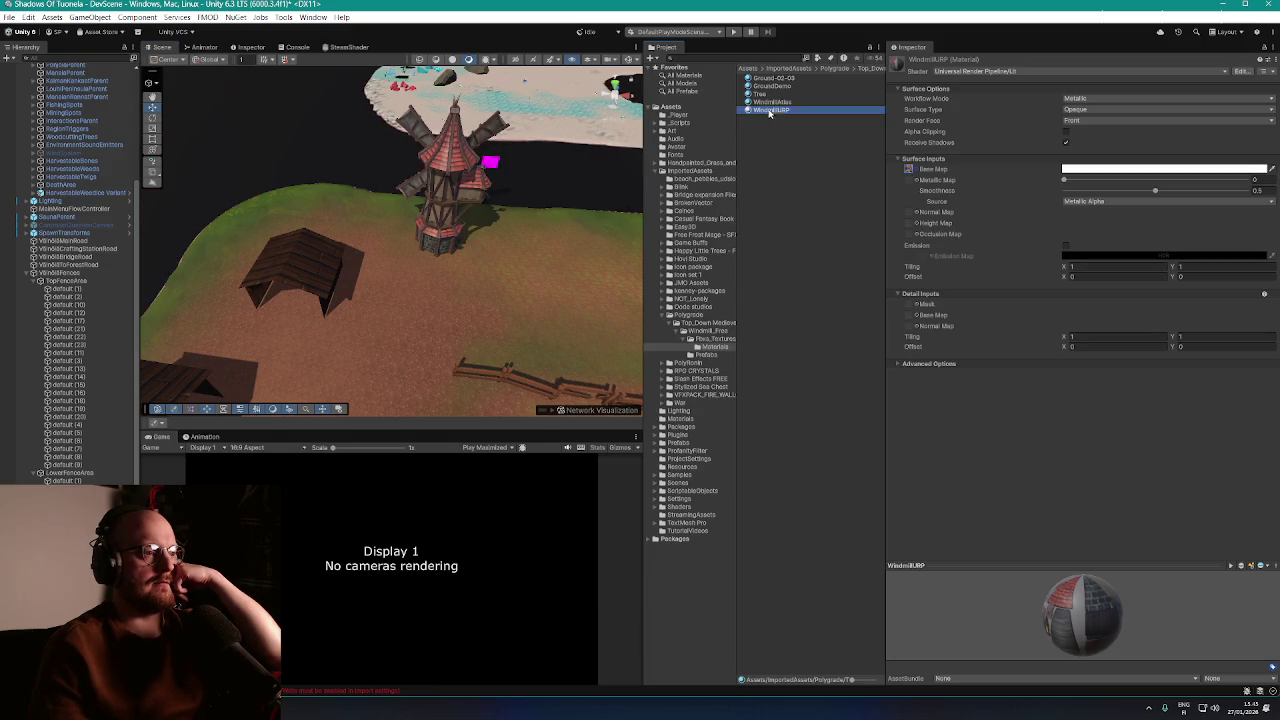
{"action": "left_click_drag", "start_coordinate": [769, 113], "coordinate": [492, 168]}
{"action": "scroll", "coordinate": [489, 170], "scroll_direction": "up", "scroll_amount": 10}
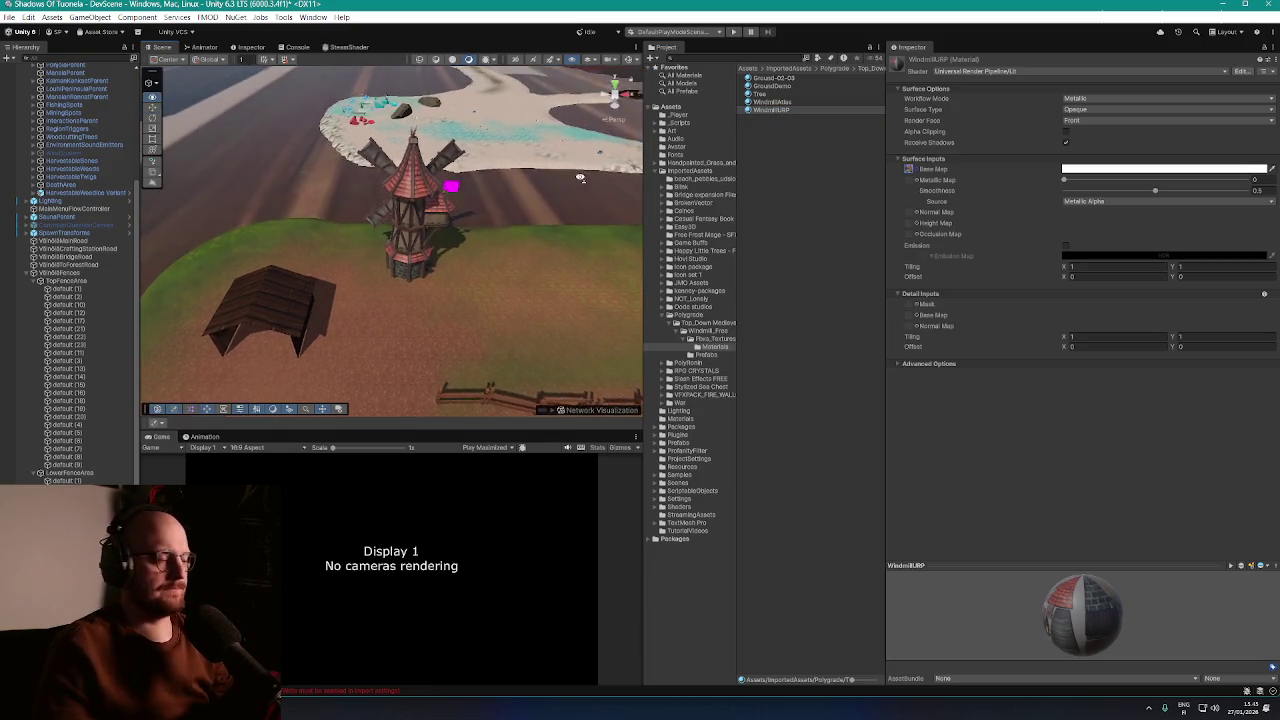
{"action": "left_click_drag", "start_coordinate": [489, 160], "coordinate": [590, 180]}
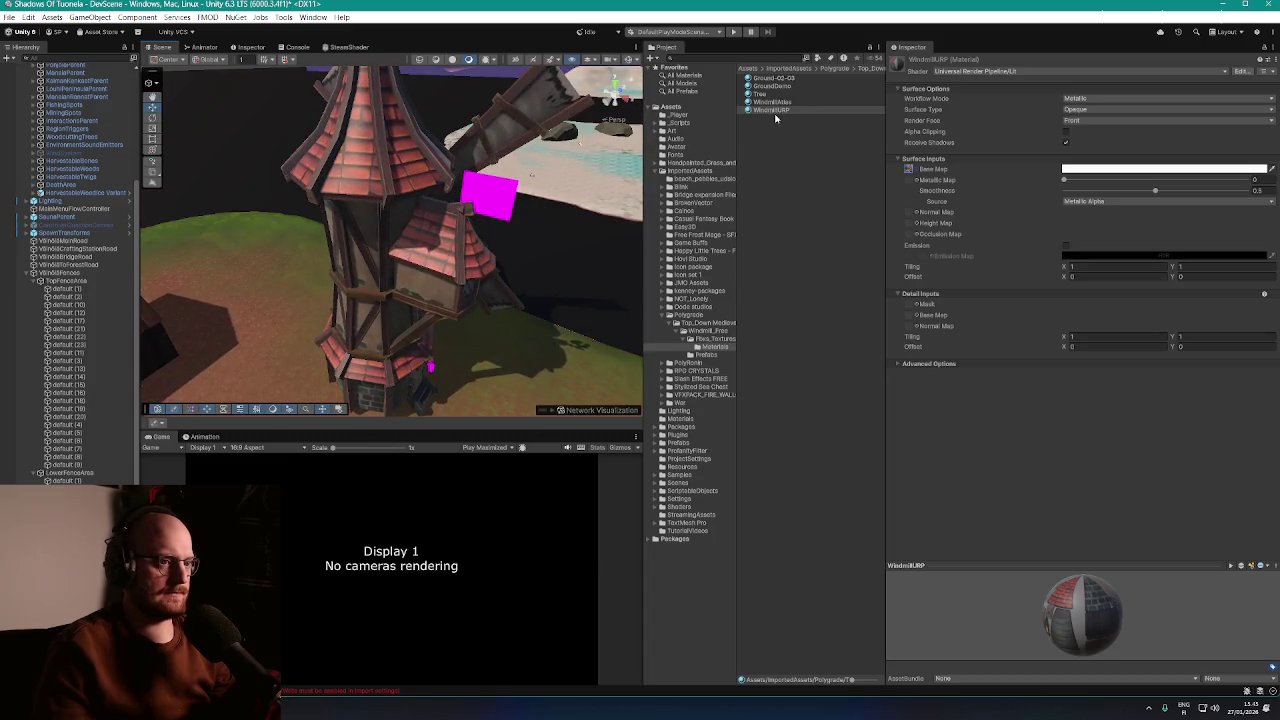
{"action": "mouse_move", "coordinate": [490, 197]}
{"action": "left_mouse_down"}
{"action": "mouse_move", "coordinate": [578, 163]}
{"action": "mouse_move", "coordinate": [303, 158]}
{"action": "mouse_move", "coordinate": [430, 184]}
{"action": "left_mouse_up"}
{"action": "left_click", "coordinate": [433, 185]}
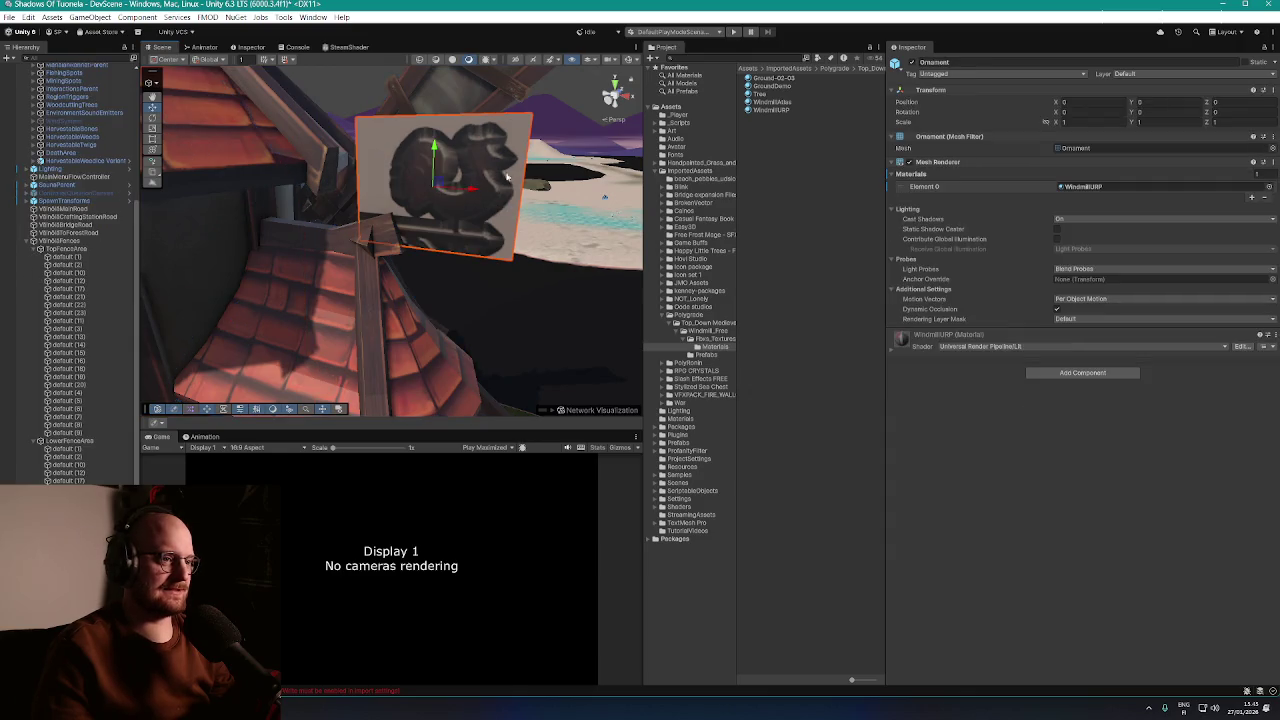
{"action": "mouse_move", "coordinate": [507, 176]}
{"action": "left_mouse_down"}
{"action": "mouse_move", "coordinate": [395, 258]}
{"action": "mouse_move", "coordinate": [491, 286]}
{"action": "mouse_move", "coordinate": [352, 288]}
{"action": "mouse_move", "coordinate": [332, 244]}
{"action": "mouse_move", "coordinate": [503, 191]}
{"action": "left_mouse_up"}
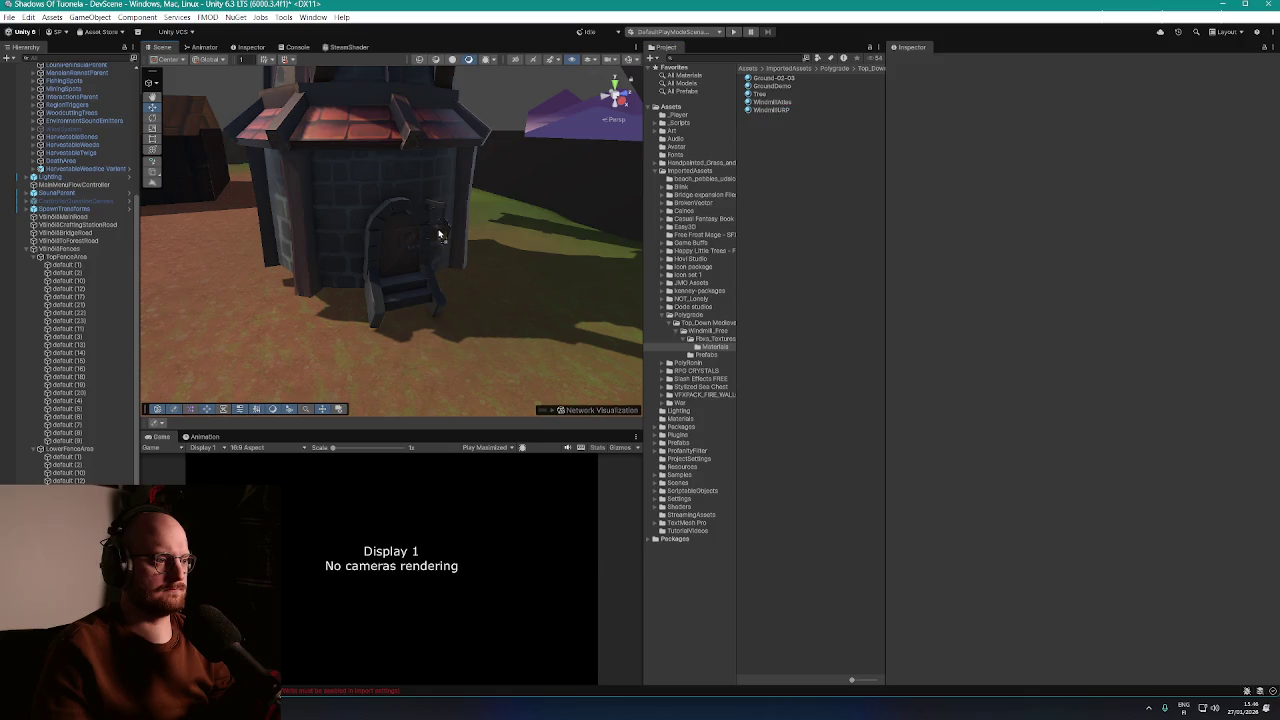
{"action": "mouse_move", "coordinate": [452, 270]}
{"action": "left_mouse_down"}
{"action": "mouse_move", "coordinate": [777, 295]}
{"action": "mouse_move", "coordinate": [820, 280]}
{"action": "mouse_move", "coordinate": [894, 286]}
{"action": "mouse_move", "coordinate": [741, 305]}
{"action": "mouse_move", "coordinate": [514, 277]}
{"action": "mouse_move", "coordinate": [557, 289]}
{"action": "left_mouse_up"}
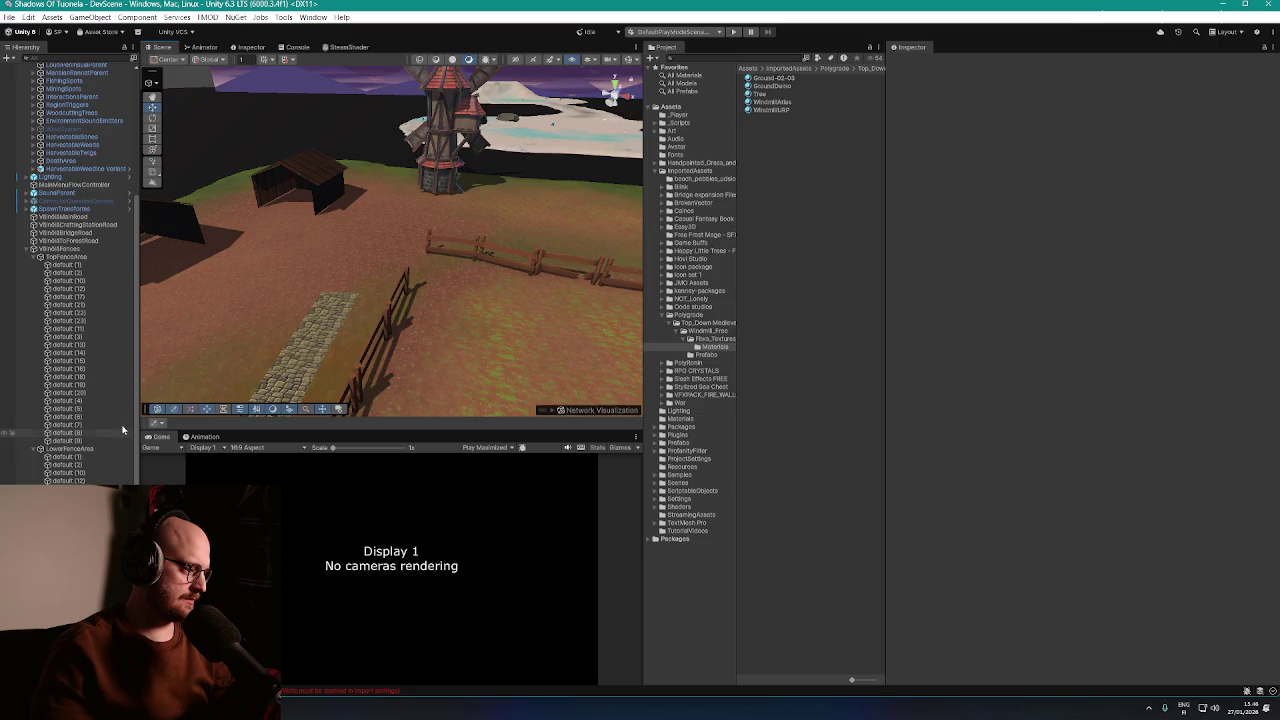
Rotate the windmill to Y 180 and nudge it to about X -122.78, Z -83.82
{"action": "left_click", "coordinate": [415, 230]}
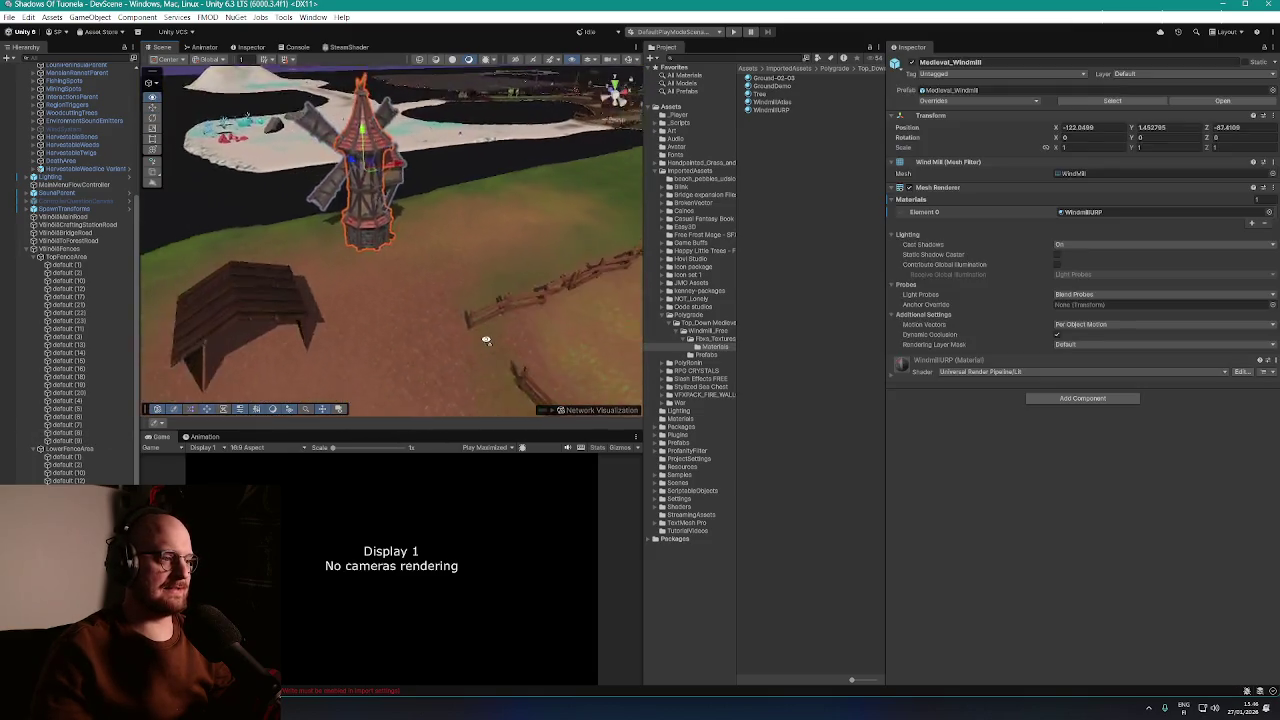
{"action": "mouse_move", "coordinate": [486, 340]}
{"action": "left_mouse_down"}
{"action": "mouse_move", "coordinate": [731, 325]}
{"action": "mouse_move", "coordinate": [414, 323]}
{"action": "mouse_move", "coordinate": [511, 343]}
{"action": "mouse_move", "coordinate": [600, 323]}
{"action": "mouse_move", "coordinate": [489, 215]}
{"action": "mouse_move", "coordinate": [470, 212]}
{"action": "mouse_move", "coordinate": [466, 236]}
{"action": "left_mouse_up"}
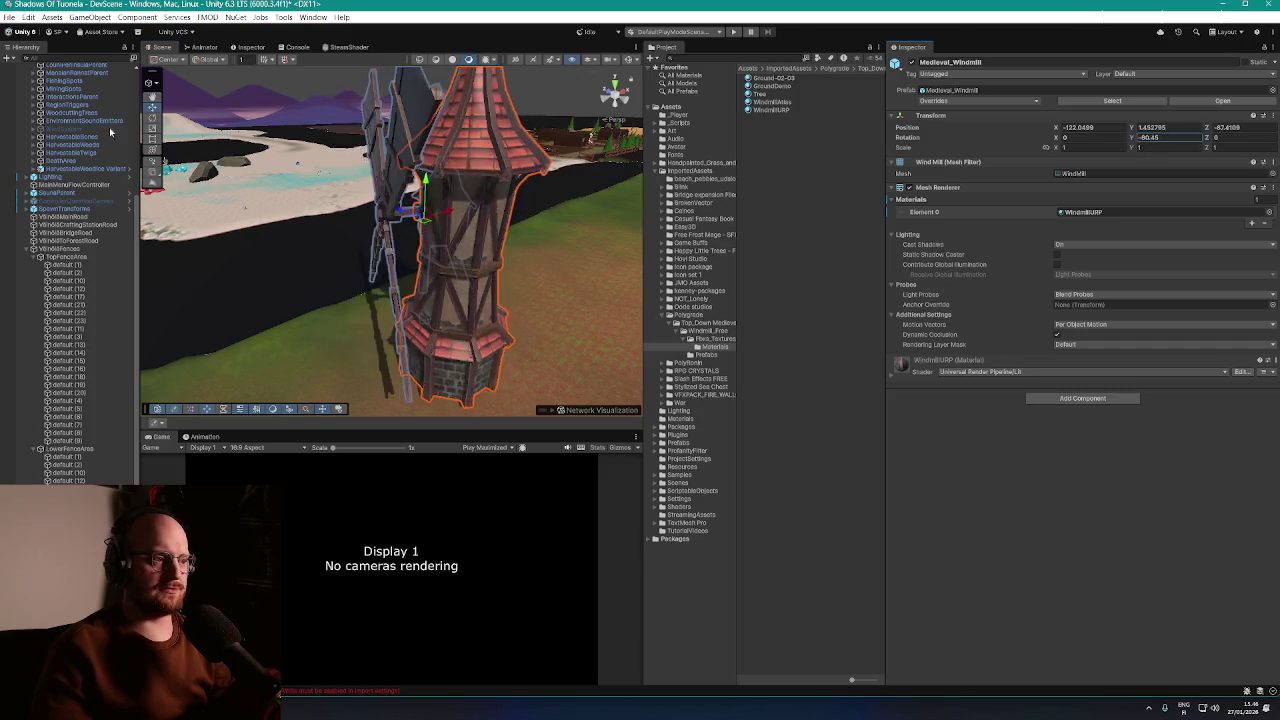
{"action": "mouse_move", "coordinate": [111, 132]}
{"action": "left_mouse_down"}
{"action": "mouse_move", "coordinate": [1036, 110]}
{"action": "mouse_move", "coordinate": [681, 87]}
{"action": "left_mouse_up"}
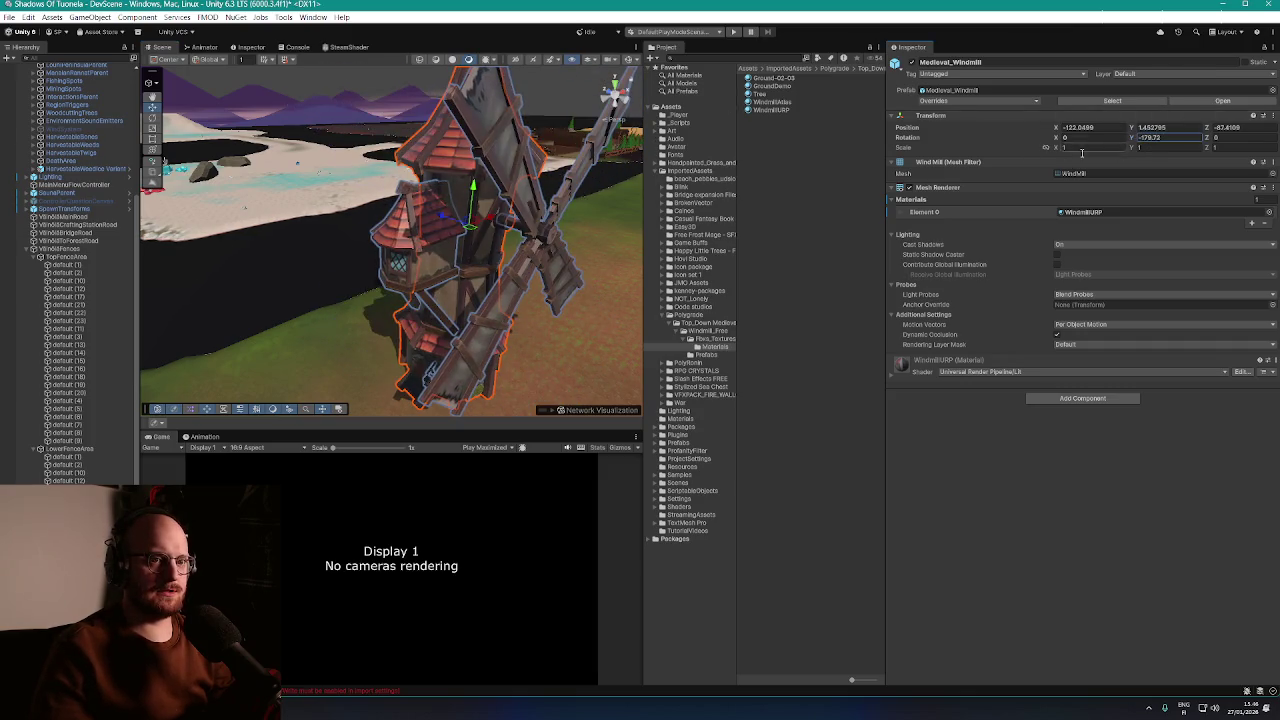
{"action": "mouse_move", "coordinate": [560, 193]}
{"action": "left_mouse_down"}
{"action": "mouse_move", "coordinate": [437, 223]}
{"action": "mouse_move", "coordinate": [1037, 158]}
{"action": "left_mouse_up"}
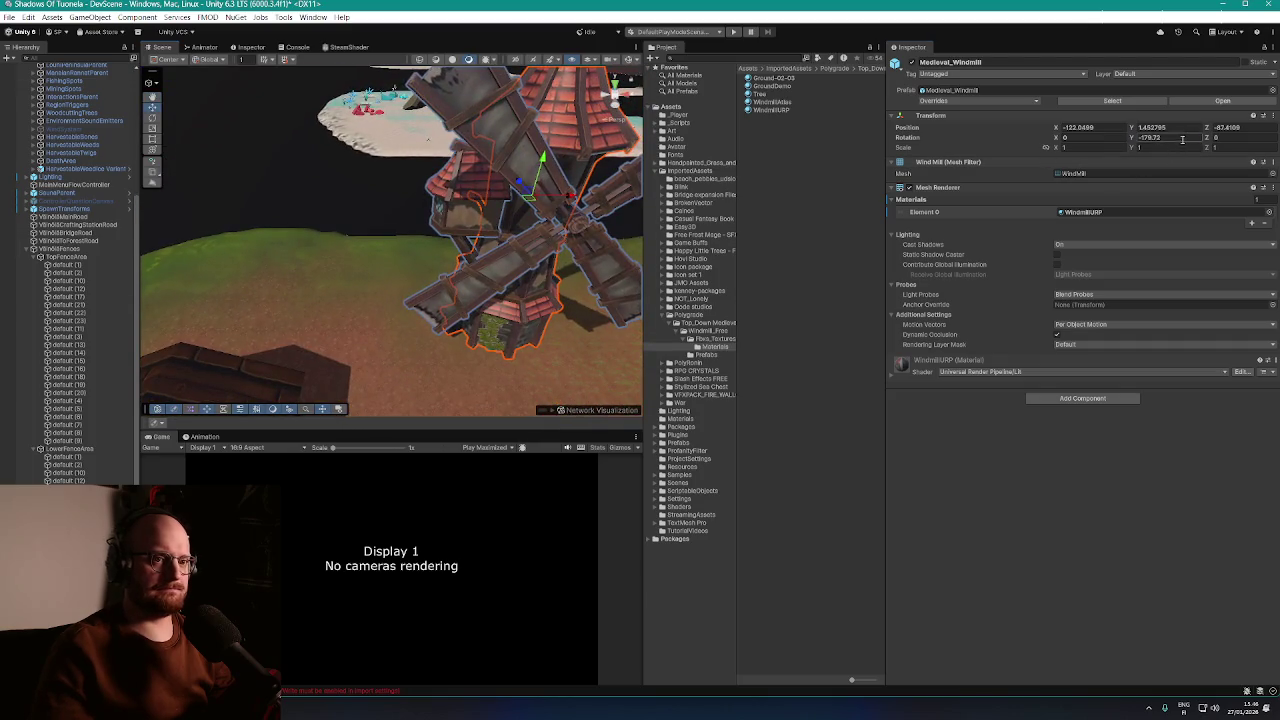
{"action": "type", "text": "180"}
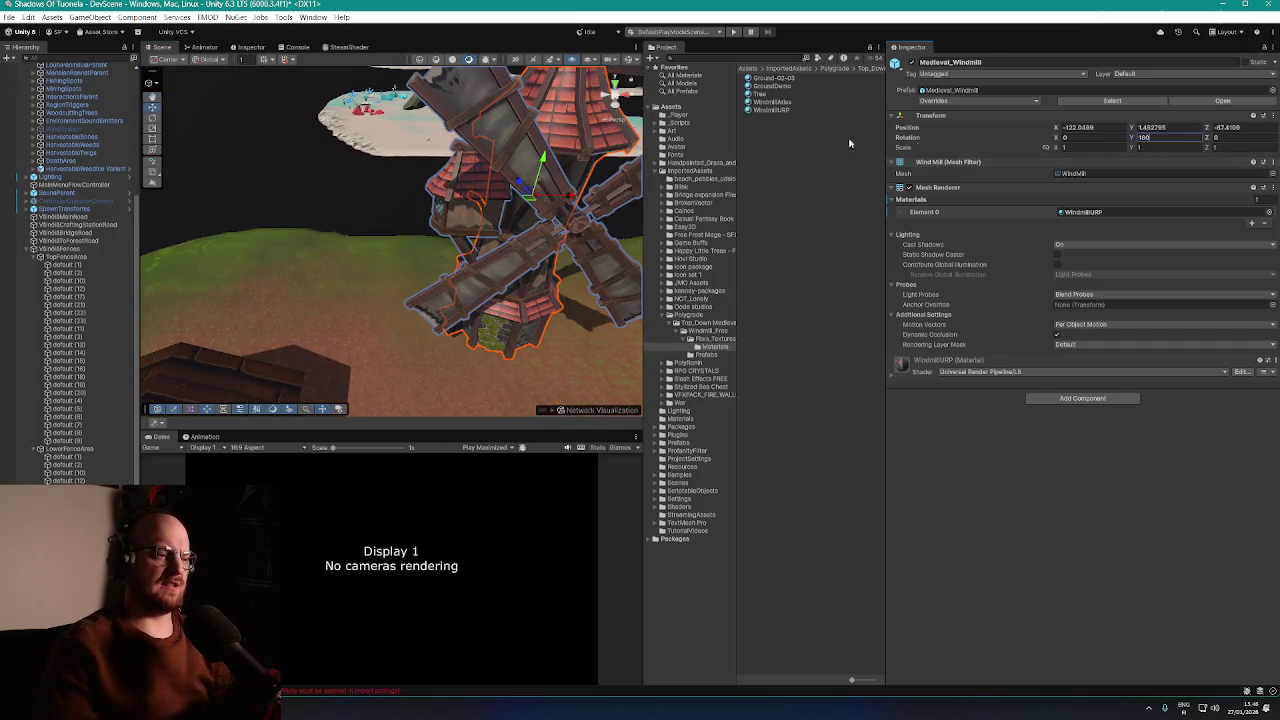
{"action": "left_click_drag", "start_coordinate": [535, 193], "coordinate": [493, 152]}
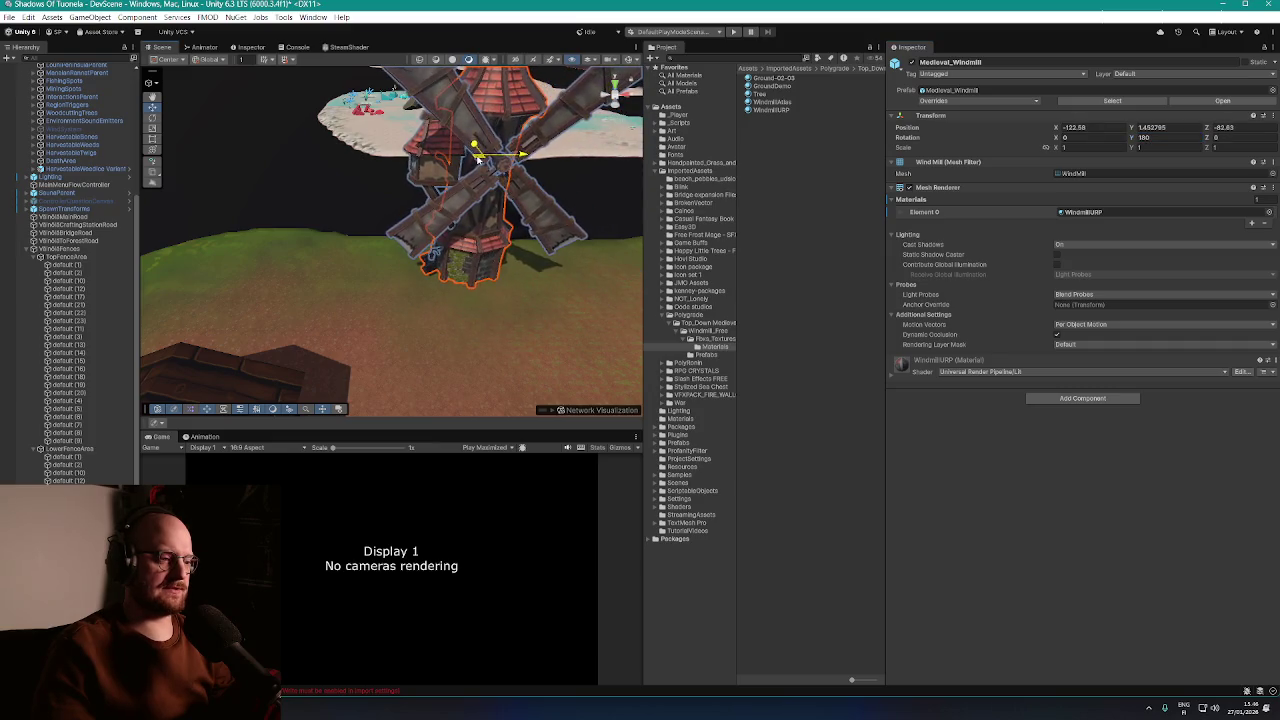
{"action": "scroll", "coordinate": [480, 158], "scroll_direction": "up", "scroll_amount": 8}
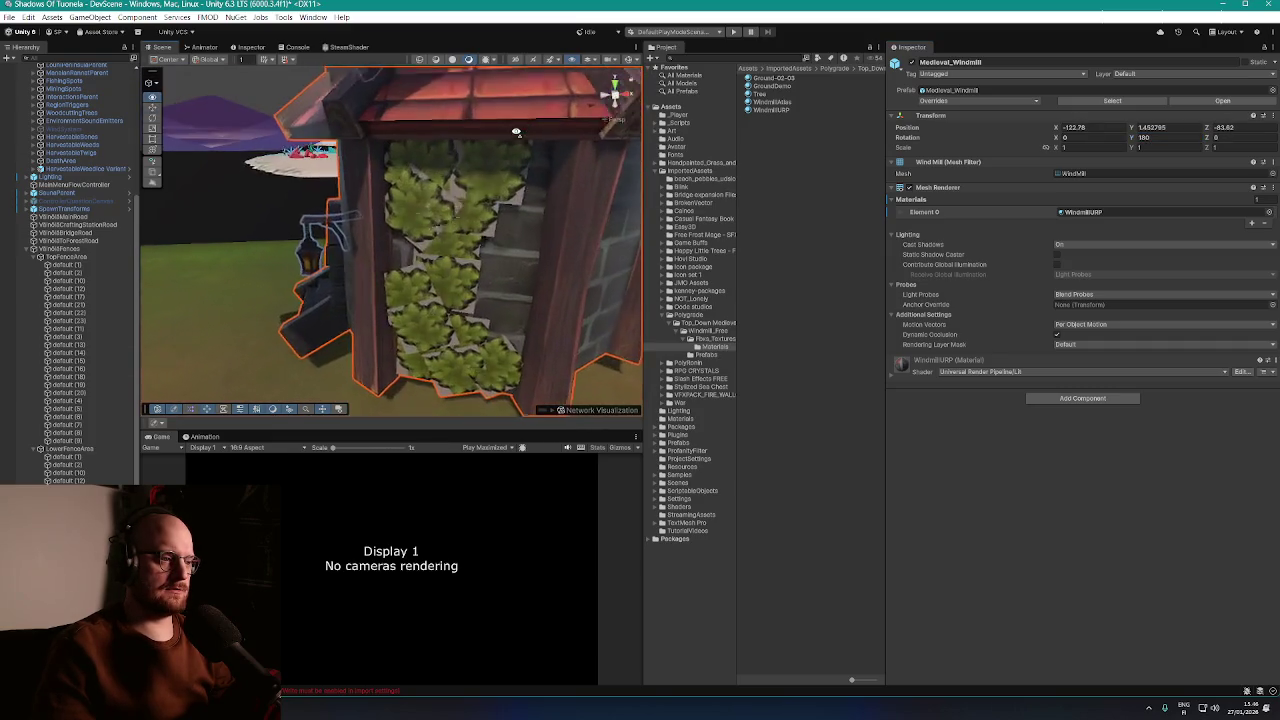
Reselect the windmill with Ctrl+Z and open the Medieval_Windmill prefab in Prefab Mode
{"action": "mouse_move", "coordinate": [516, 131]}
{"action": "left_mouse_down"}
{"action": "mouse_move", "coordinate": [466, 126]}
{"action": "mouse_move", "coordinate": [552, 127]}
{"action": "mouse_move", "coordinate": [540, 140]}
{"action": "mouse_move", "coordinate": [534, 114]}
{"action": "mouse_move", "coordinate": [520, 114]}
{"action": "mouse_move", "coordinate": [446, 210]}
{"action": "left_mouse_up"}
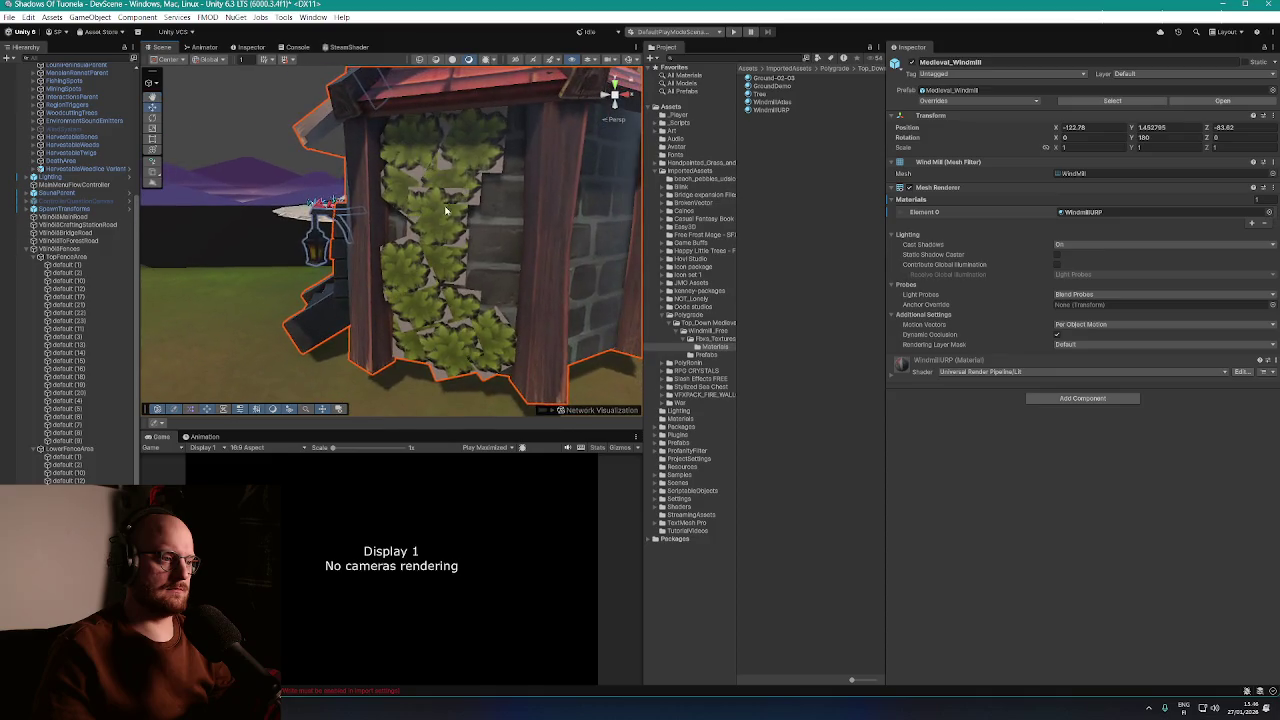
{"action": "left_click", "coordinate": [446, 210]}
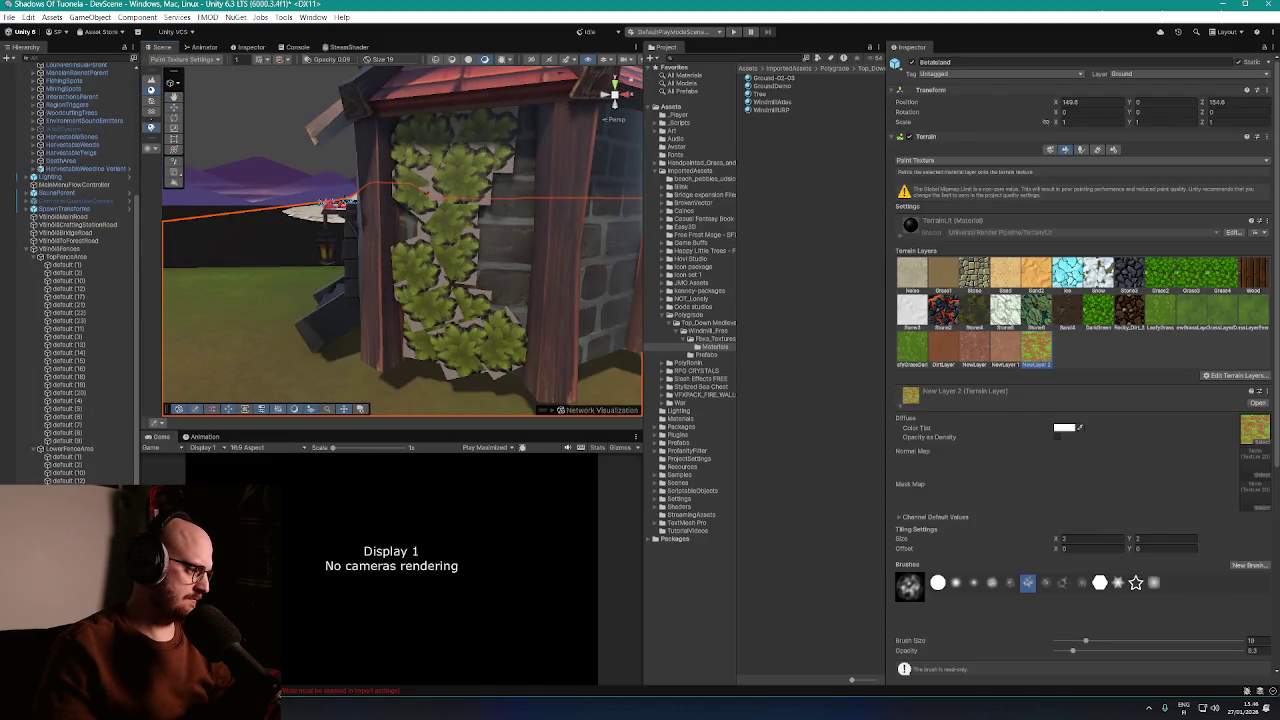
{"action": "key", "text": "ctrl+z"}
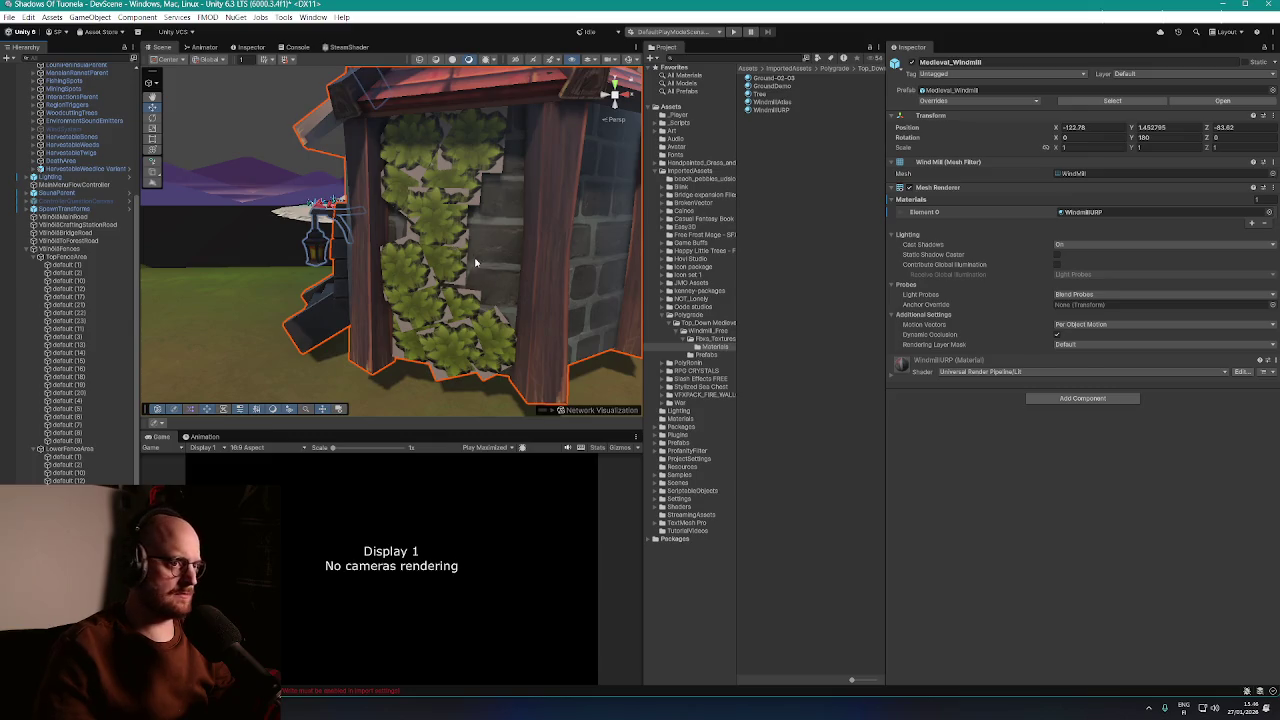
{"action": "scroll", "coordinate": [475, 263], "scroll_direction": "up", "scroll_amount": 2}
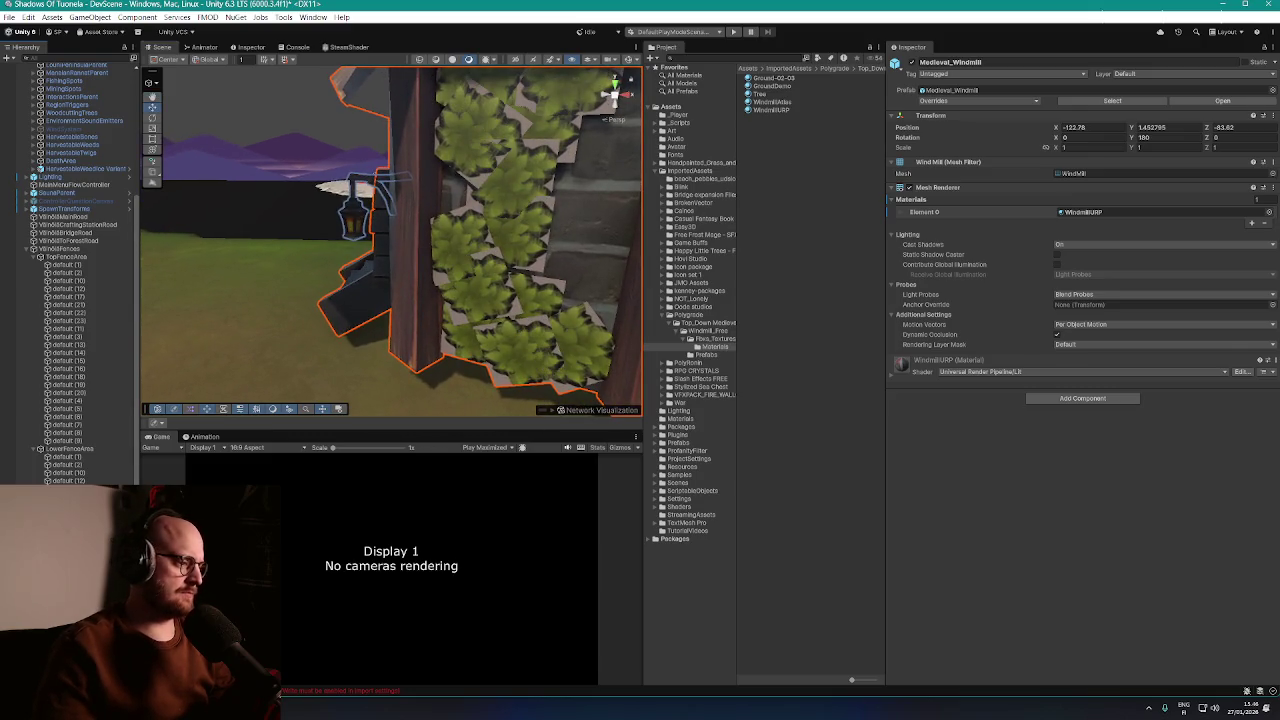
{"action": "left_click", "coordinate": [79, 88]}
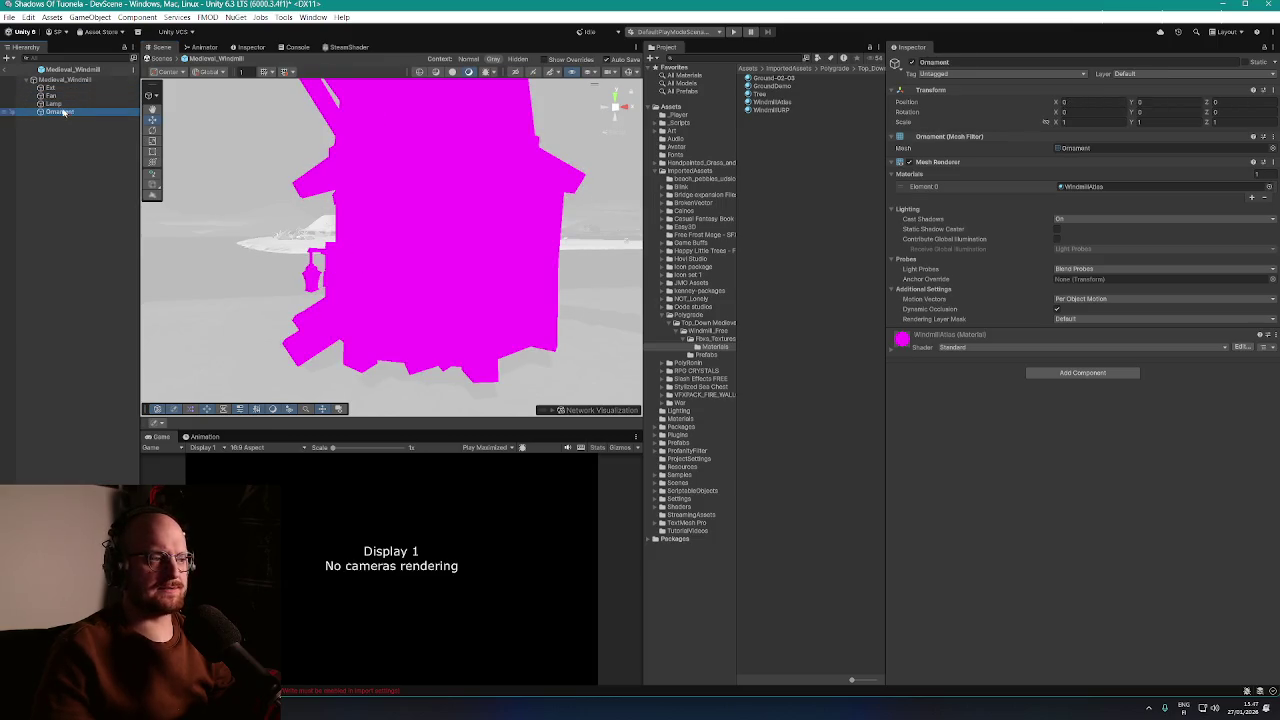
Reselect the whole windmill and reopen its prefab for editing
{"action": "left_click", "coordinate": [5, 69]}
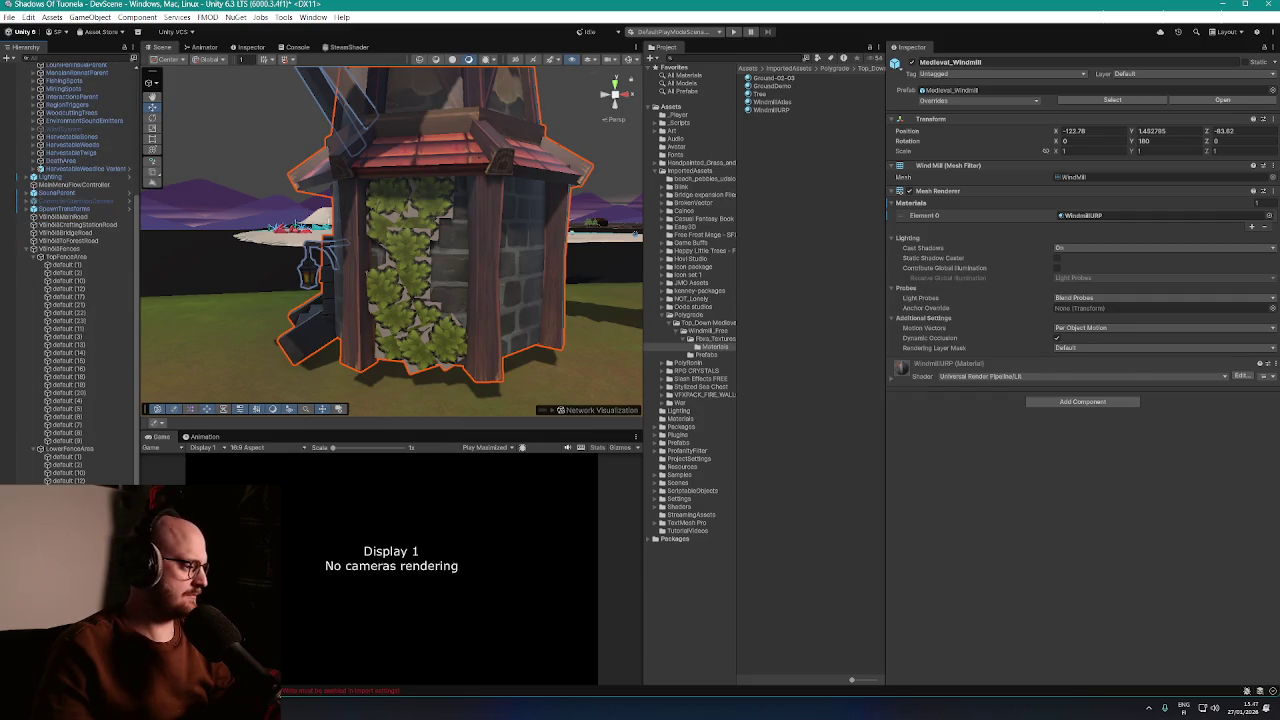
{"action": "left_click", "coordinate": [310, 268]}
{"action": "left_click", "coordinate": [310, 268]}
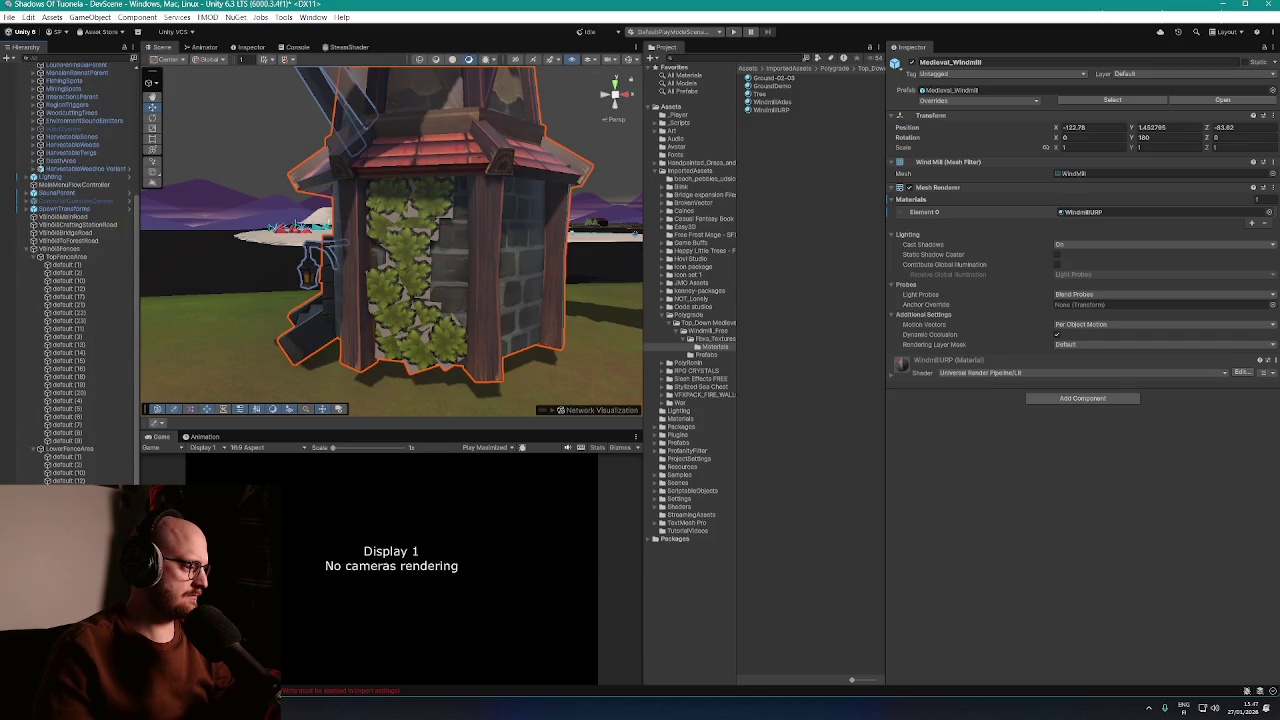
{"action": "left_click", "coordinate": [1222, 100]}
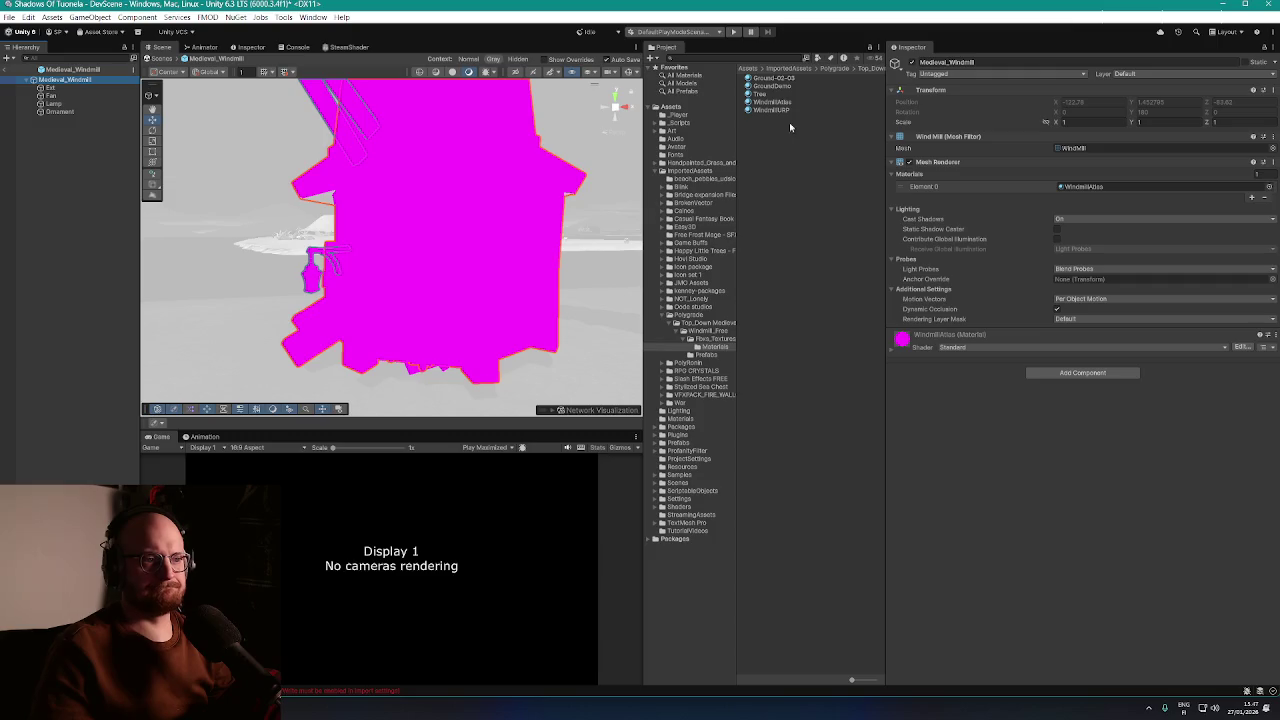
Apply WindmillURP to the prefab's tower body and magenta sails, then focus on the Ornament
{"action": "left_click_drag", "start_coordinate": [460, 112], "coordinate": [388, 135]}
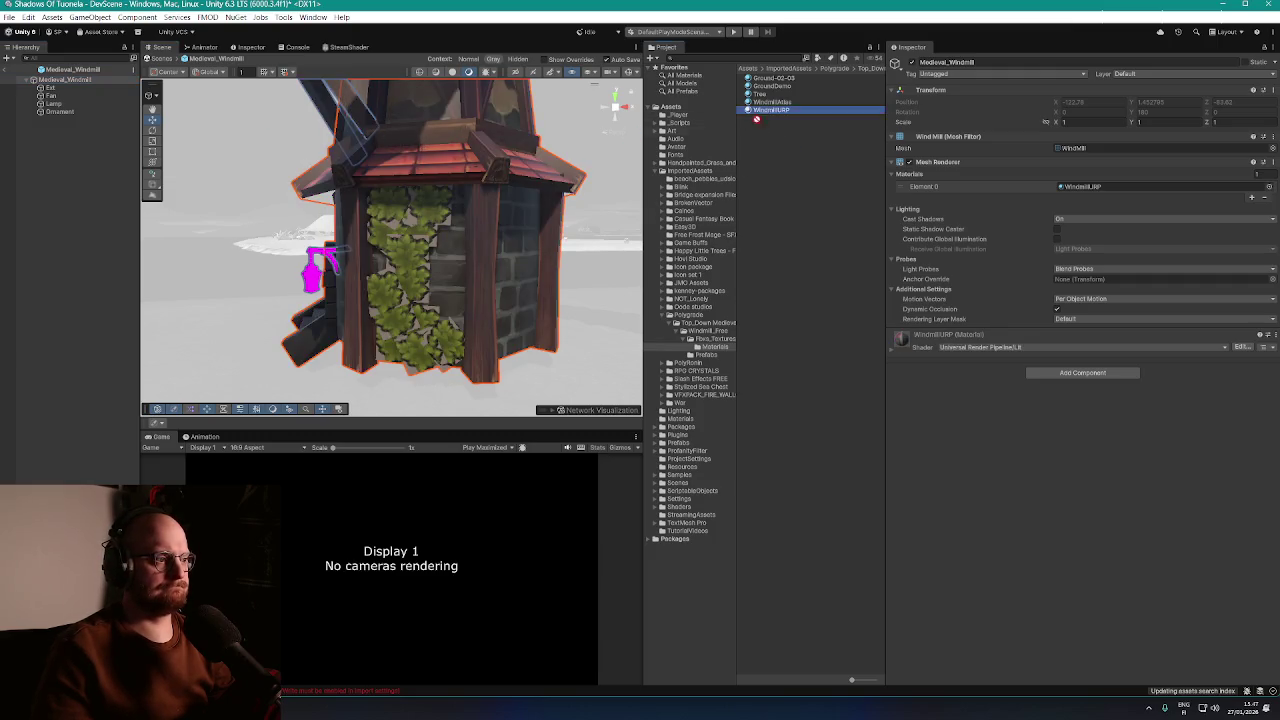
{"action": "left_click_drag", "start_coordinate": [312, 290], "coordinate": [640, 170]}
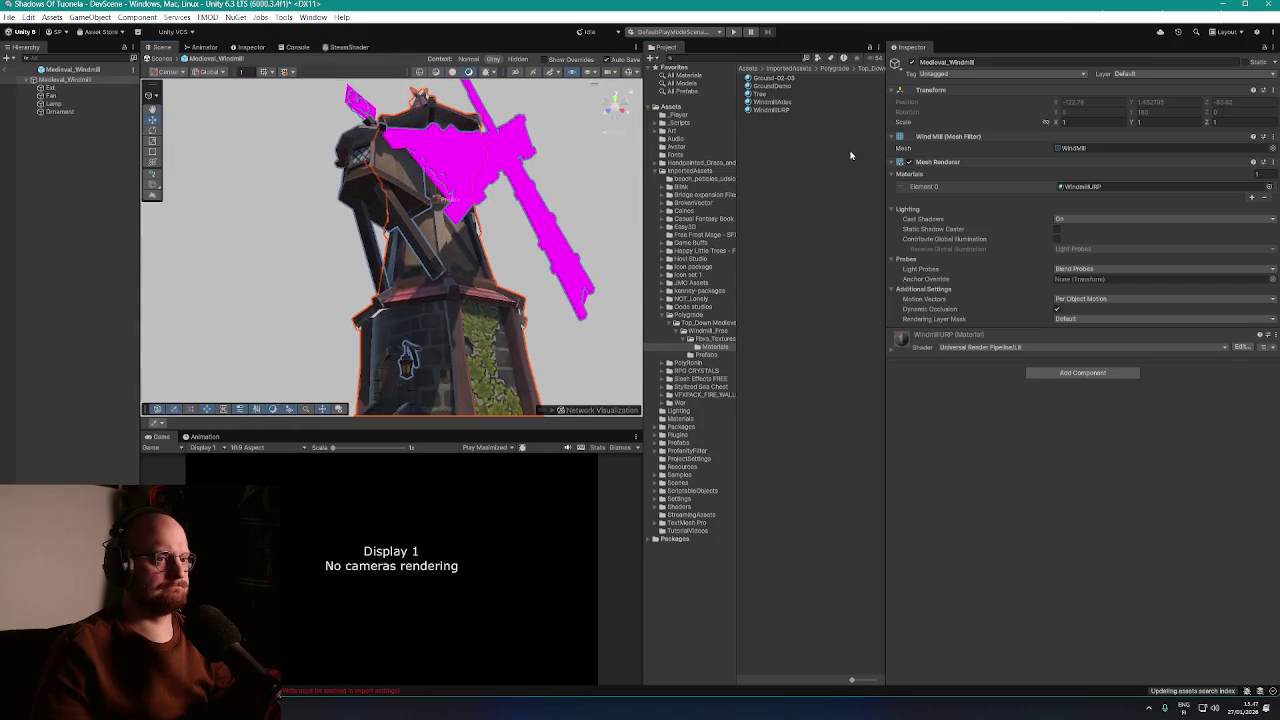
{"action": "left_click_drag", "start_coordinate": [775, 112], "coordinate": [476, 150]}
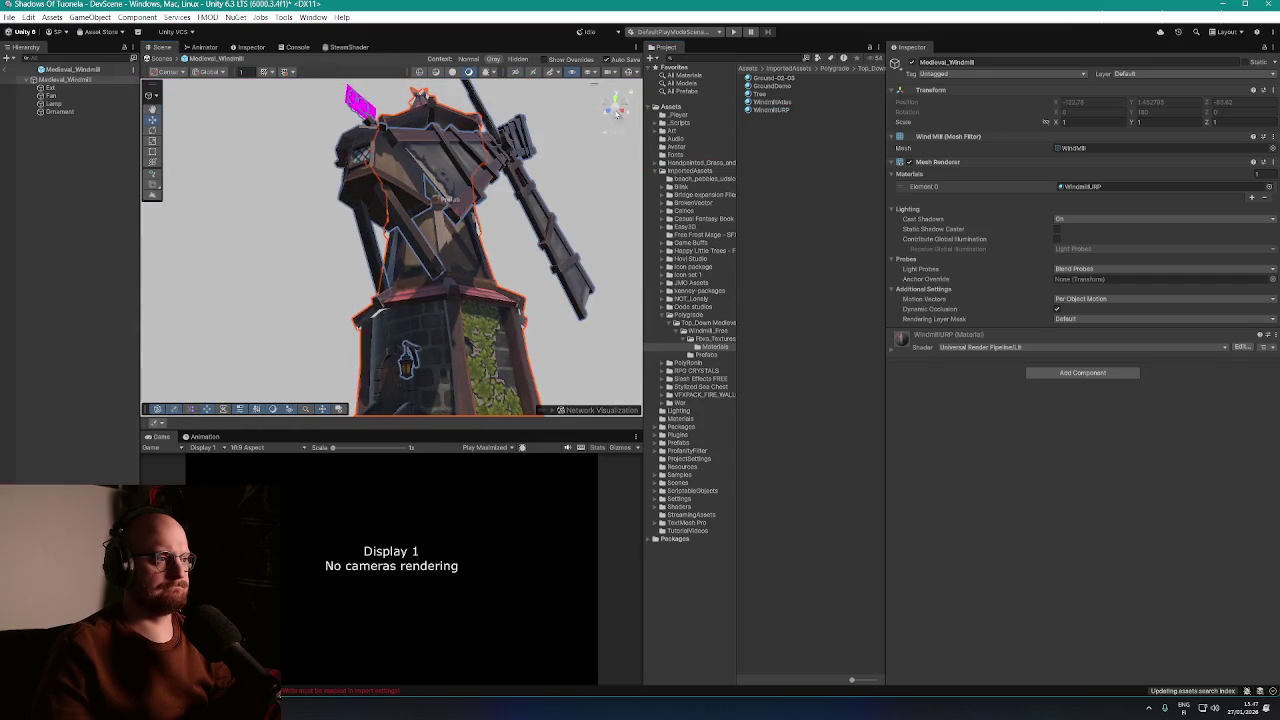
{"action": "mouse_move", "coordinate": [401, 172]}
{"action": "left_mouse_down"}
{"action": "mouse_move", "coordinate": [390, 100]}
{"action": "mouse_move", "coordinate": [475, 210]}
{"action": "mouse_move", "coordinate": [443, 229]}
{"action": "mouse_move", "coordinate": [409, 135]}
{"action": "mouse_move", "coordinate": [549, 194]}
{"action": "mouse_move", "coordinate": [703, 236]}
{"action": "mouse_move", "coordinate": [466, 222]}
{"action": "left_mouse_up"}
{"action": "double_click", "coordinate": [58, 111]}
{"action": "left_click", "coordinate": [475, 212]}
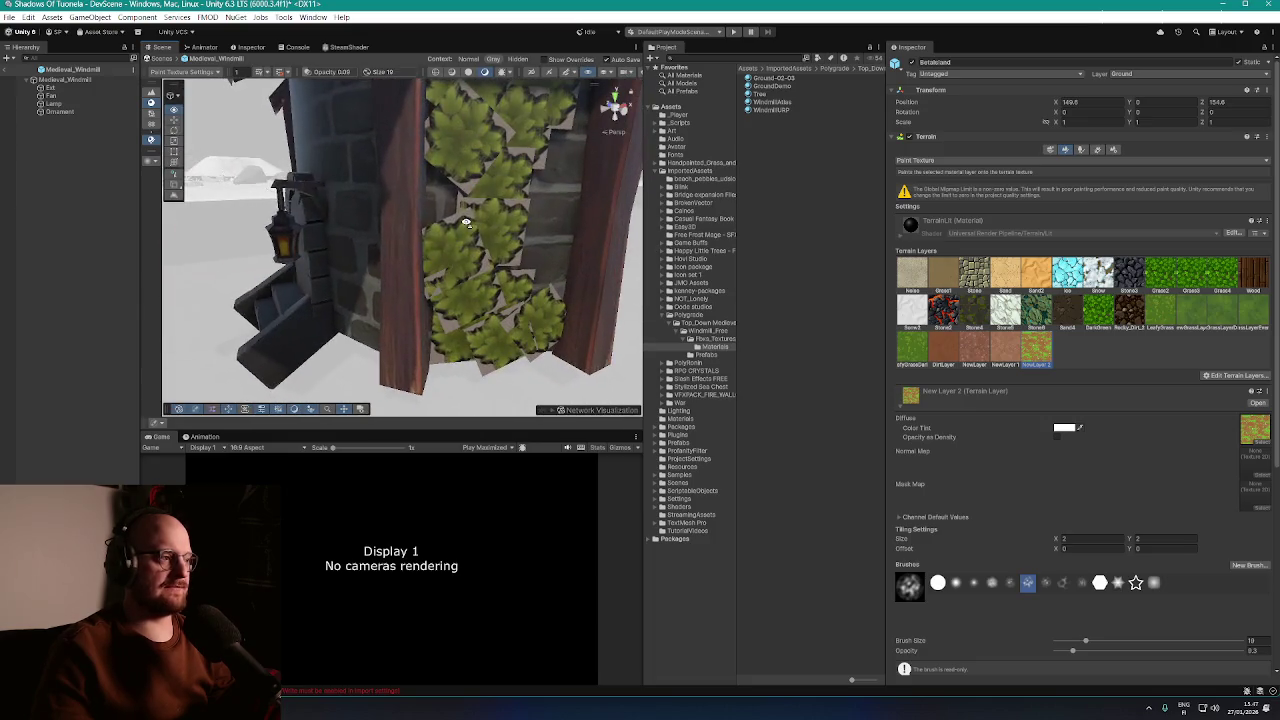
Back in the scene, frame the windmill and turn its Rotation Y from 180 to about 76
{"action": "left_click", "coordinate": [4, 70]}
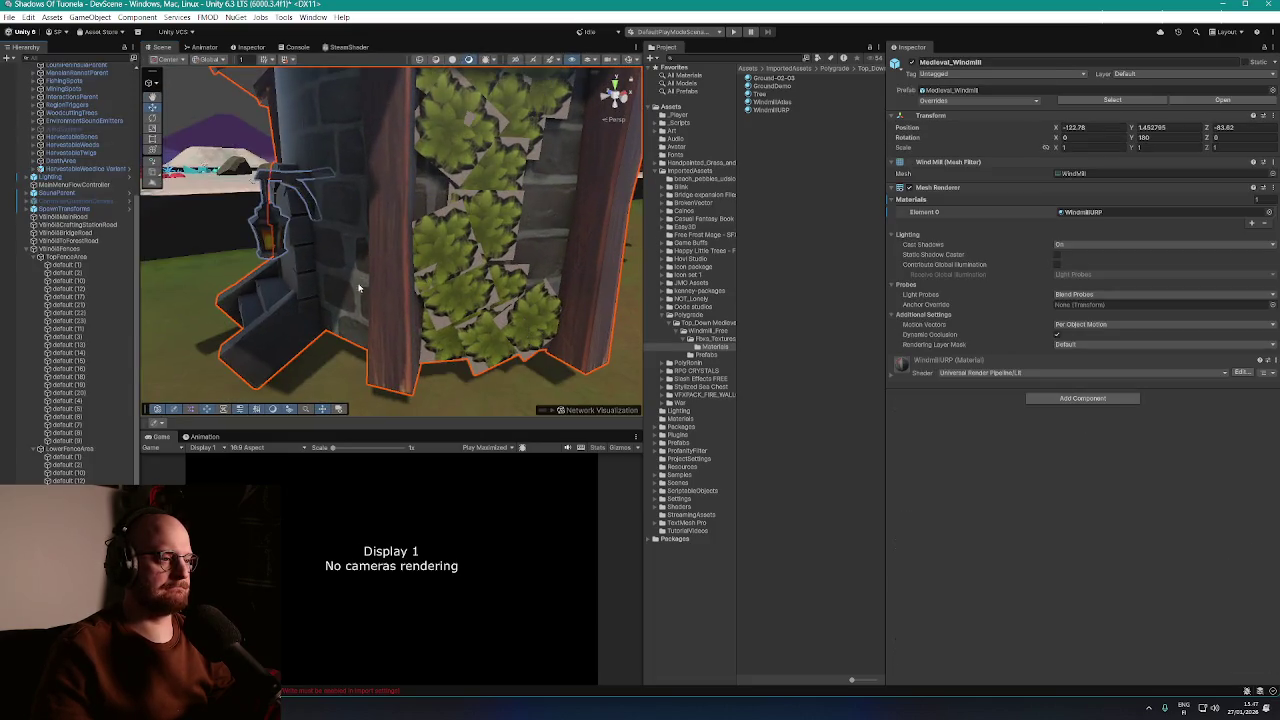
{"action": "scroll", "coordinate": [440, 240], "scroll_direction": "down", "scroll_amount": 5}
{"action": "key", "text": "f"}
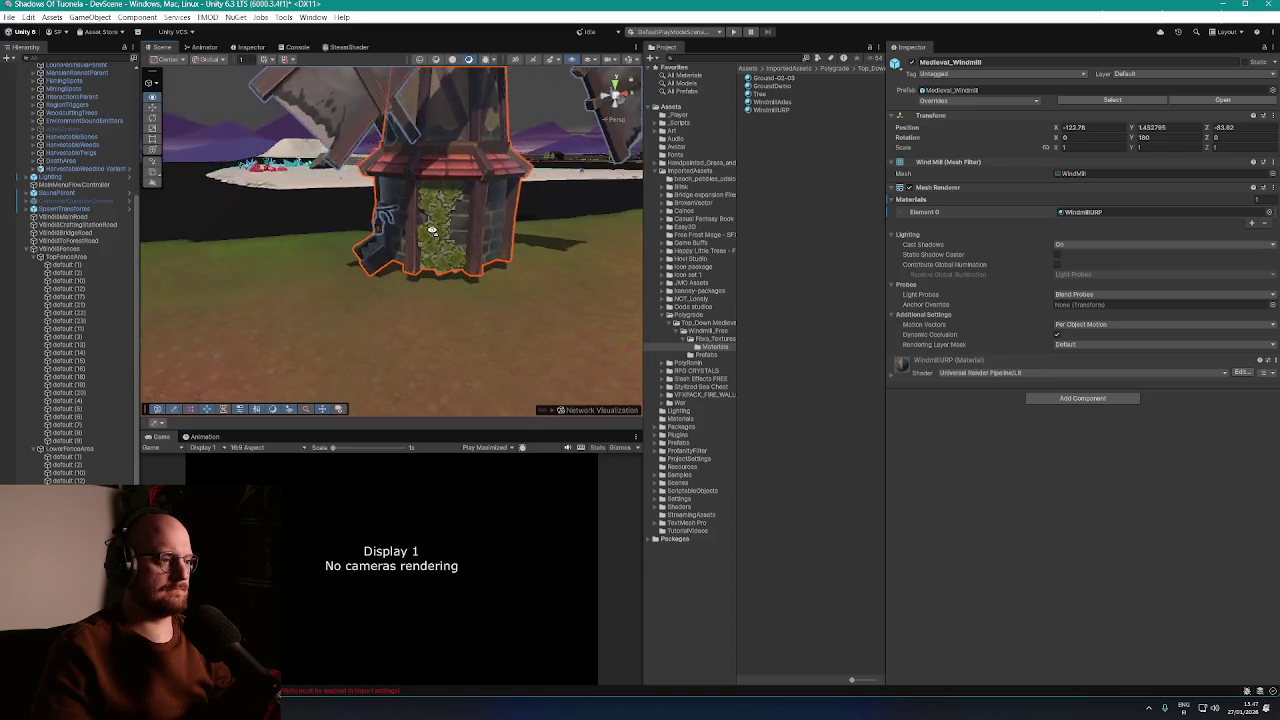
{"action": "left_click_drag", "start_coordinate": [1101, 137], "coordinate": [878, 121]}
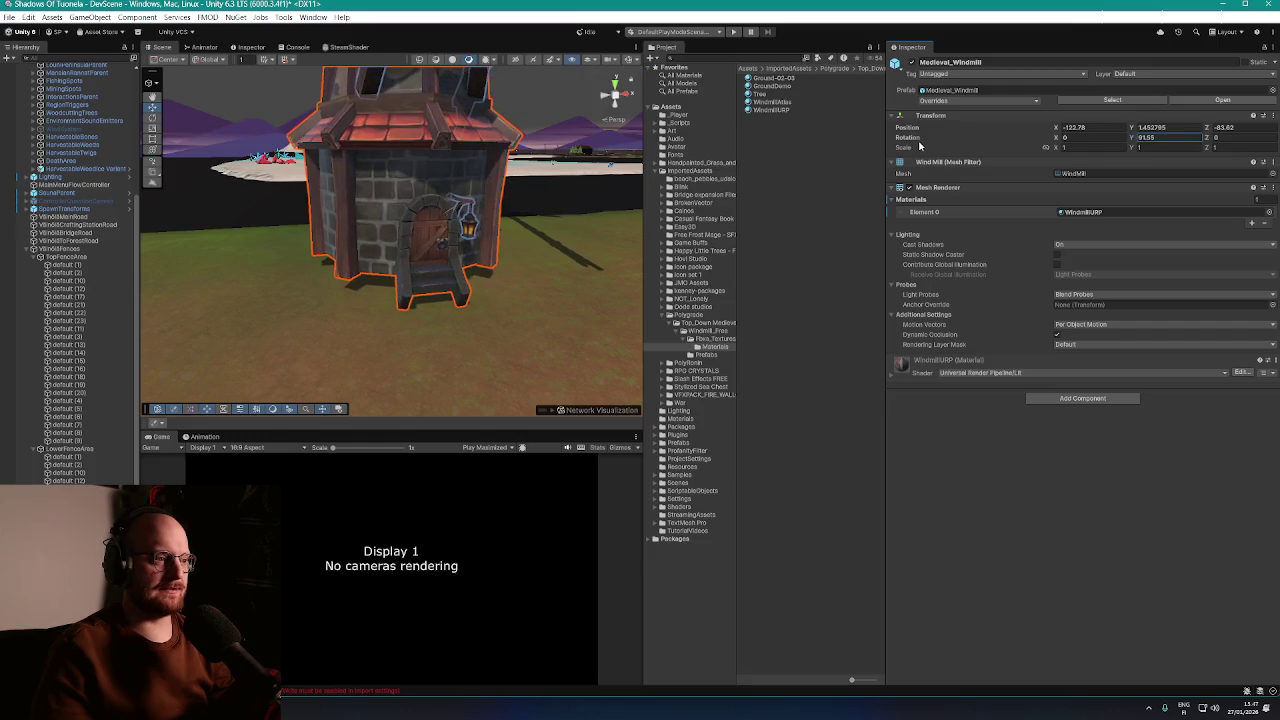
{"action": "mouse_move", "coordinate": [440, 200]}
{"action": "left_mouse_down"}
{"action": "mouse_move", "coordinate": [487, 128]}
{"action": "mouse_move", "coordinate": [464, 216]}
{"action": "left_mouse_up"}
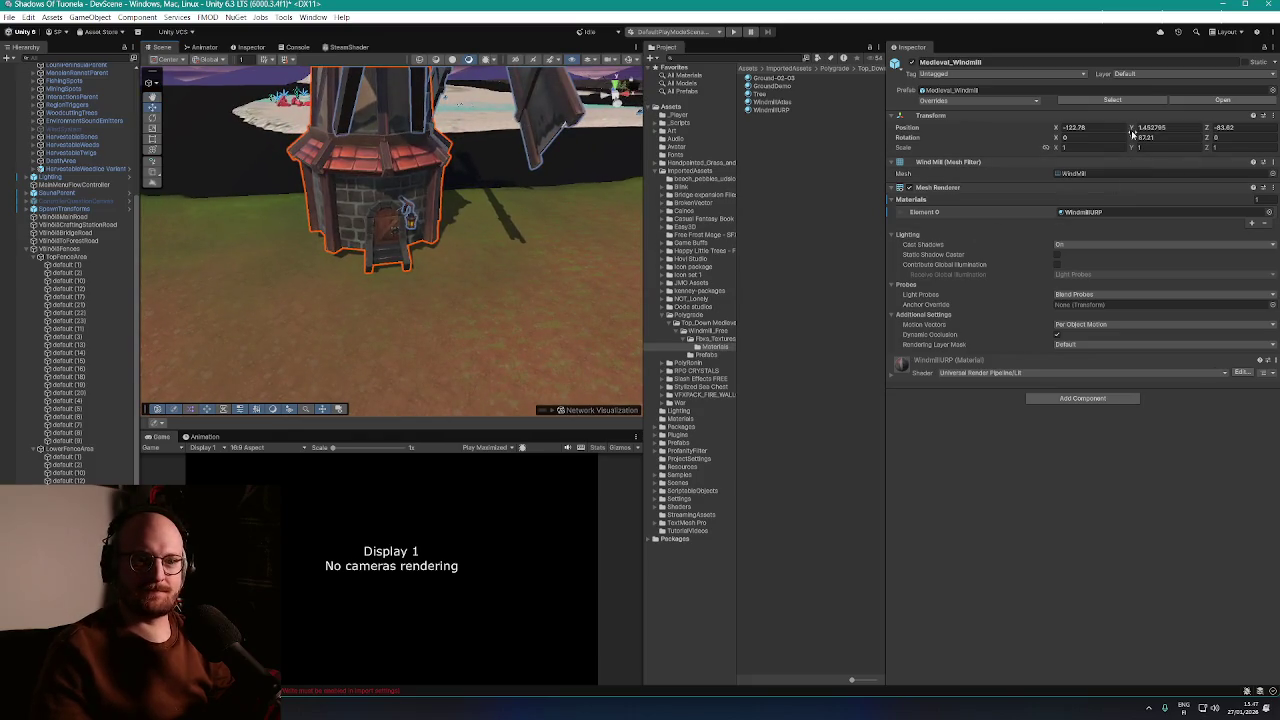
{"action": "left_click_drag", "start_coordinate": [1133, 143], "coordinate": [1120, 142]}
Lower the windmill slightly so it sinks into the ground
{"action": "left_click_drag", "start_coordinate": [400, 250], "coordinate": [403, 132]}
{"action": "scroll", "coordinate": [405, 133], "scroll_direction": "up", "scroll_amount": 6}
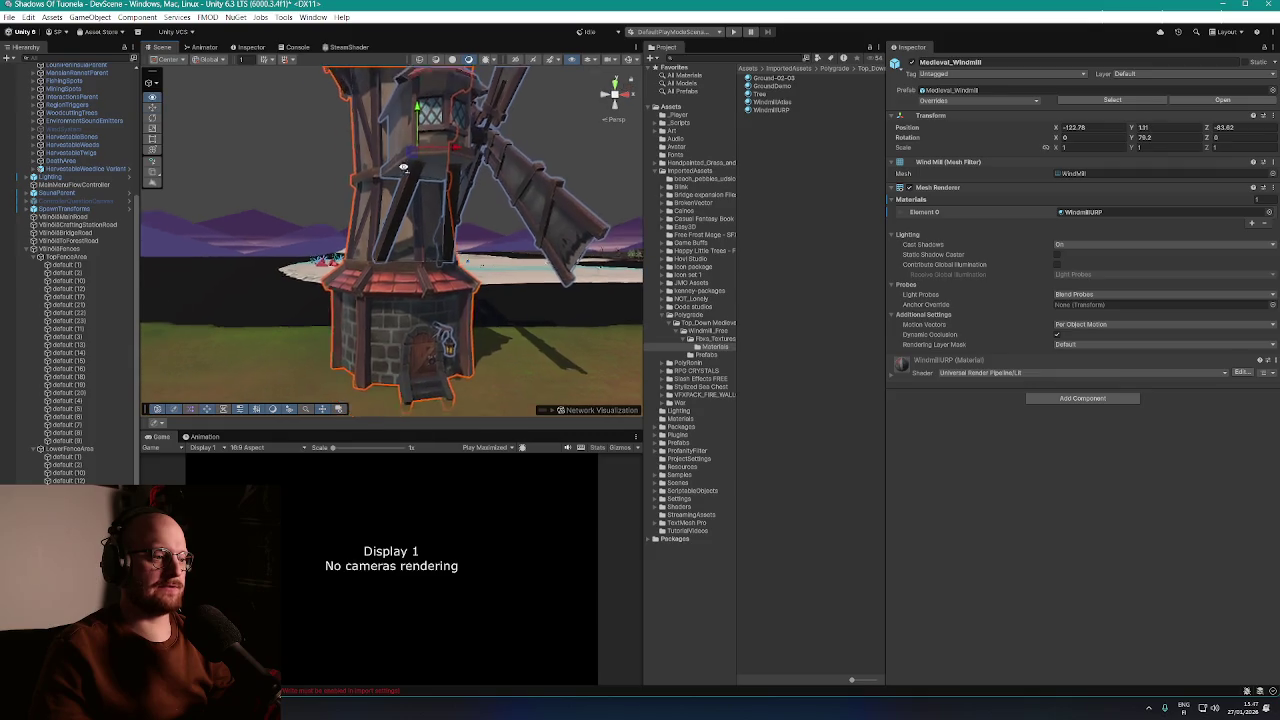
{"action": "scroll", "coordinate": [423, 157], "scroll_direction": "down", "scroll_amount": 5}
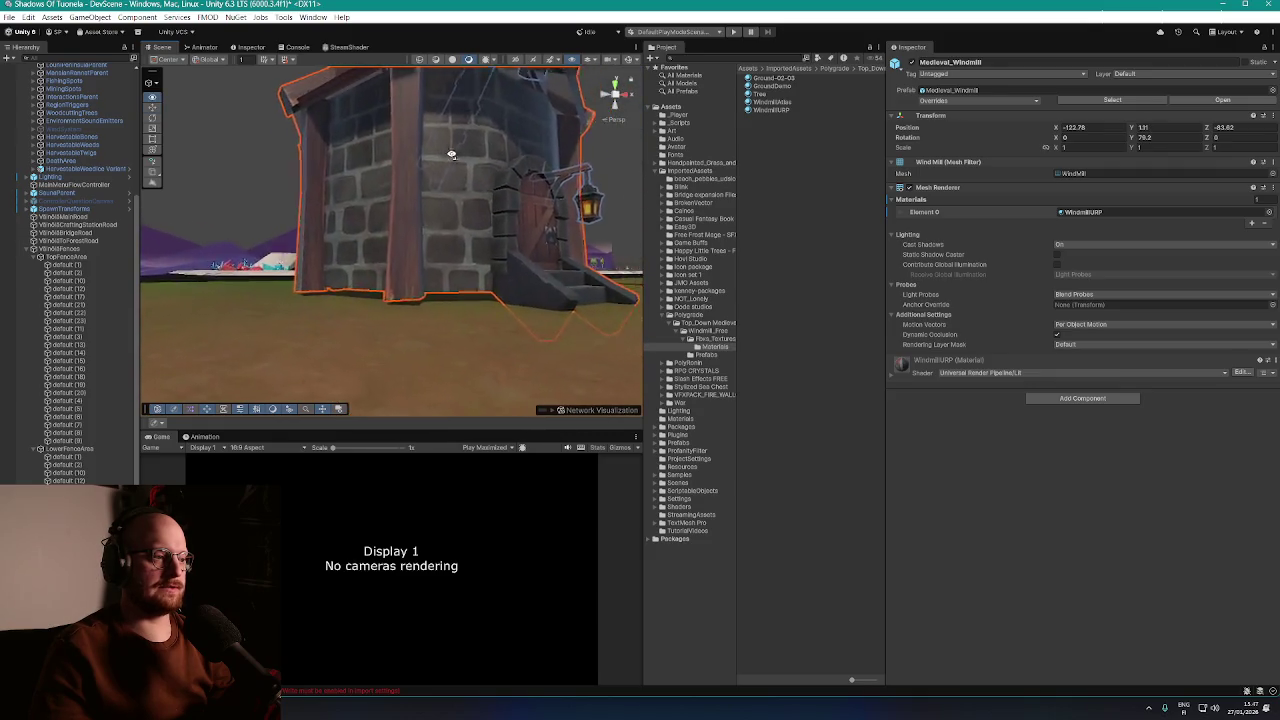
{"action": "left_click_drag", "start_coordinate": [421, 88], "coordinate": [421, 91]}
{"action": "scroll", "coordinate": [421, 91], "scroll_direction": "up", "scroll_amount": 5}
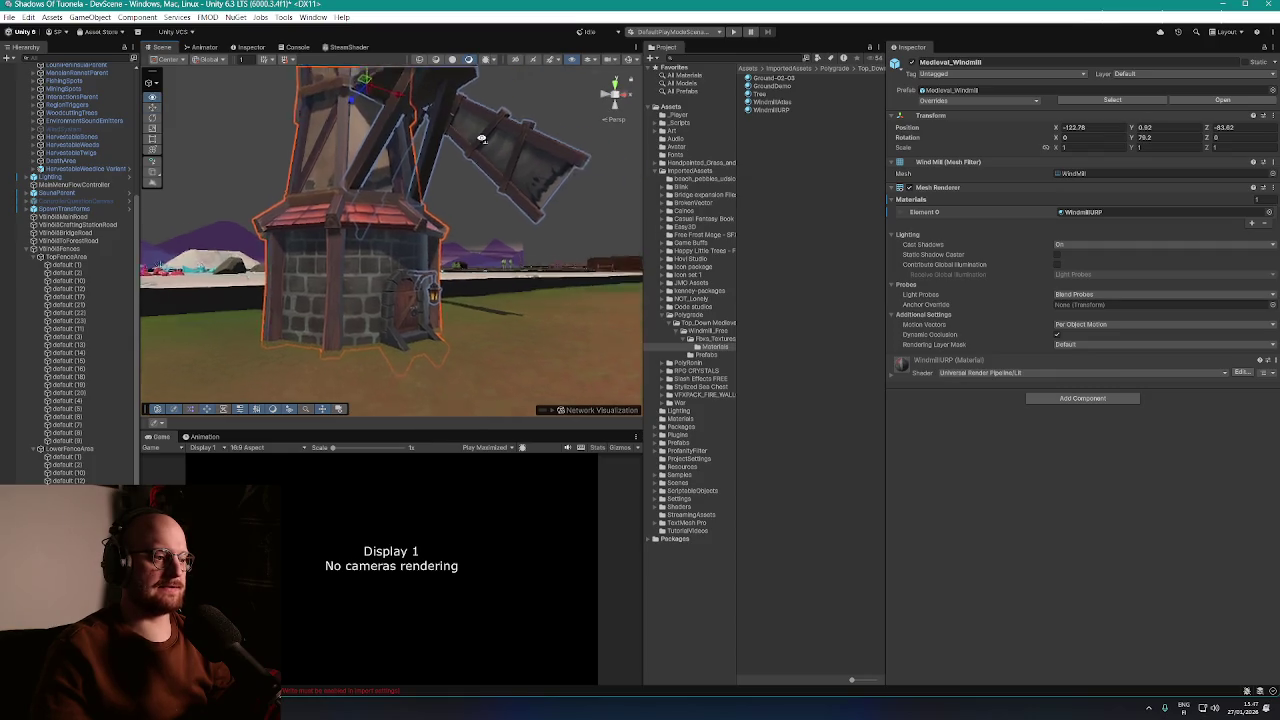
{"action": "scroll", "coordinate": [540, 175], "scroll_direction": "down", "scroll_amount": 5}
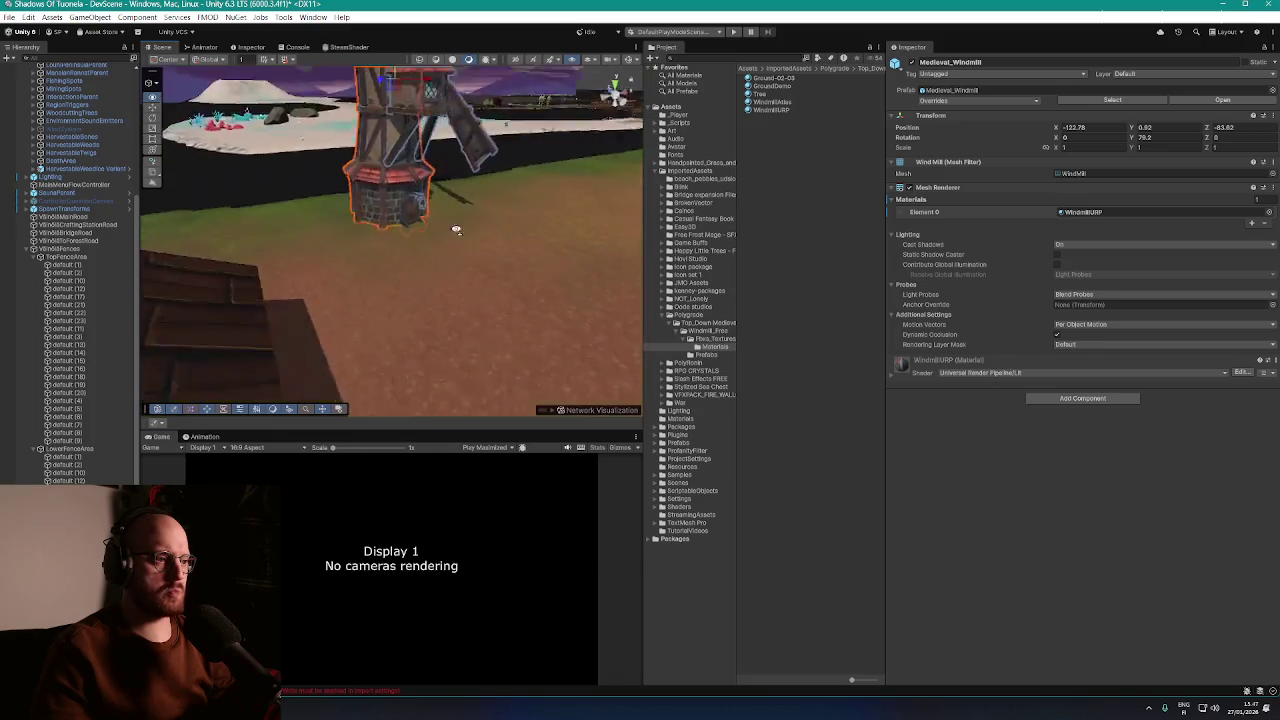
{"action": "mouse_move", "coordinate": [451, 226]}
{"action": "left_mouse_down"}
{"action": "mouse_move", "coordinate": [389, 223]}
{"action": "mouse_move", "coordinate": [409, 263]}
{"action": "mouse_move", "coordinate": [397, 240]}
{"action": "mouse_move", "coordinate": [367, 233]}
{"action": "mouse_move", "coordinate": [337, 263]}
{"action": "mouse_move", "coordinate": [396, 192]}
{"action": "mouse_move", "coordinate": [446, 163]}
{"action": "mouse_move", "coordinate": [250, 171]}
{"action": "mouse_move", "coordinate": [349, 173]}
{"action": "mouse_move", "coordinate": [443, 223]}
{"action": "left_mouse_up"}
{"action": "left_click", "coordinate": [395, 232]}
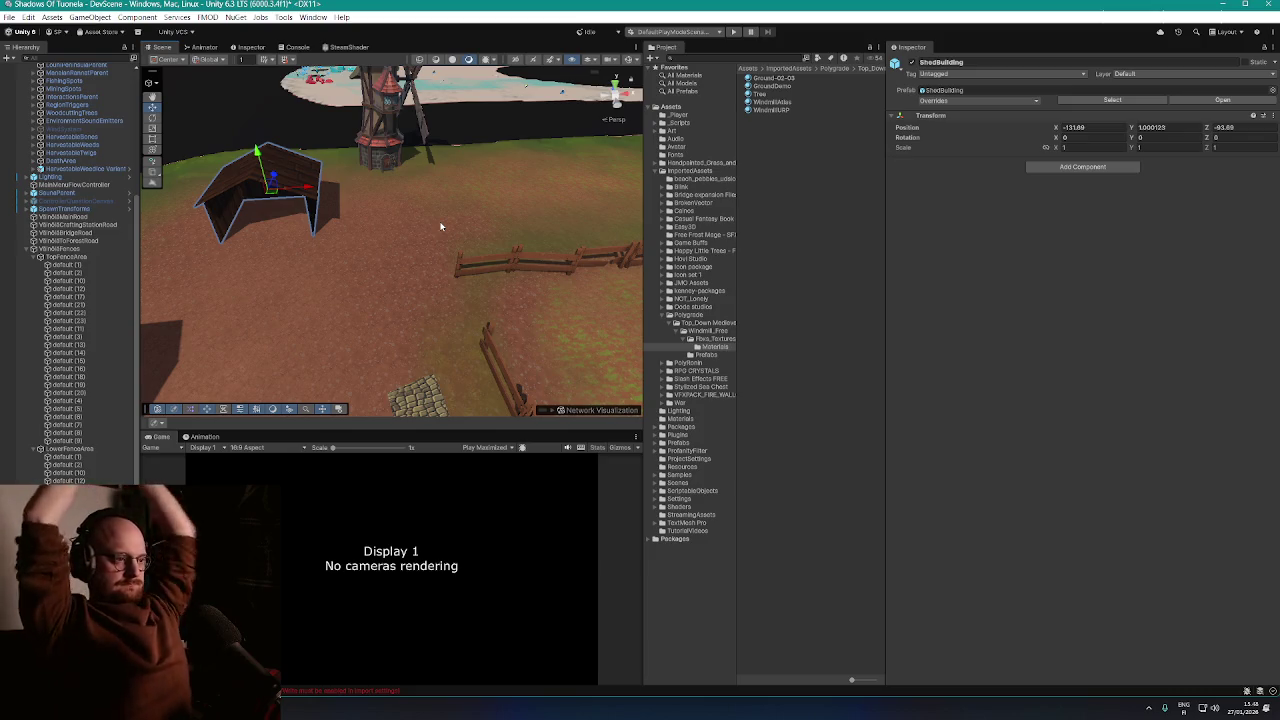
Move the shed to a new spot on the dirt field above the fences
{"action": "mouse_move", "coordinate": [286, 185]}
{"action": "left_mouse_down"}
{"action": "mouse_move", "coordinate": [321, 160]}
{"action": "mouse_move", "coordinate": [298, 165]}
{"action": "mouse_move", "coordinate": [333, 157]}
{"action": "mouse_move", "coordinate": [371, 214]}
{"action": "mouse_move", "coordinate": [414, 229]}
{"action": "mouse_move", "coordinate": [413, 281]}
{"action": "mouse_move", "coordinate": [440, 246]}
{"action": "mouse_move", "coordinate": [323, 251]}
{"action": "mouse_move", "coordinate": [306, 266]}
{"action": "mouse_move", "coordinate": [343, 283]}
{"action": "mouse_move", "coordinate": [339, 307]}
{"action": "mouse_move", "coordinate": [543, 286]}
{"action": "mouse_move", "coordinate": [679, 305]}
{"action": "left_mouse_up"}
{"action": "scroll", "coordinate": [413, 281], "scroll_direction": "down", "scroll_amount": 10}
{"action": "scroll", "coordinate": [81, 188], "scroll_direction": "up", "scroll_amount": 5}
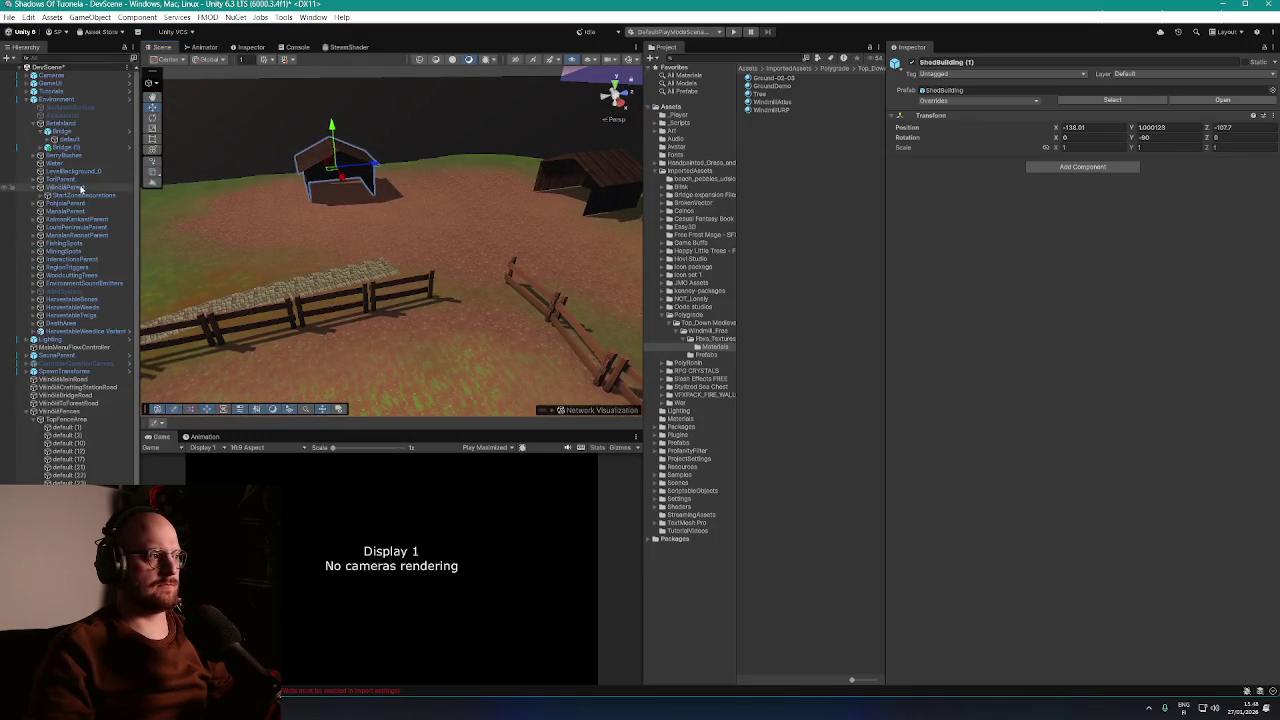
Paint Rocky_Dirt_2 patches onto the BetaIsland terrain near the sheds
{"action": "left_click", "coordinate": [80, 123]}
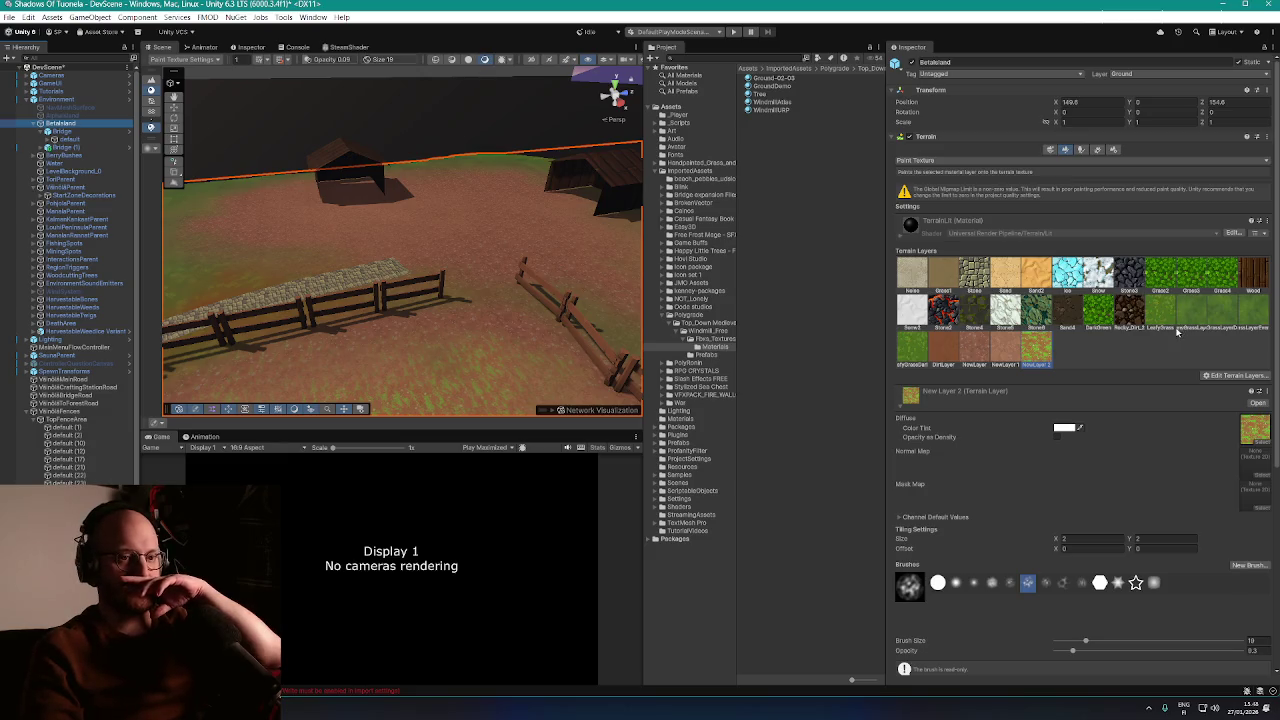
{"action": "left_click", "coordinate": [1137, 314]}
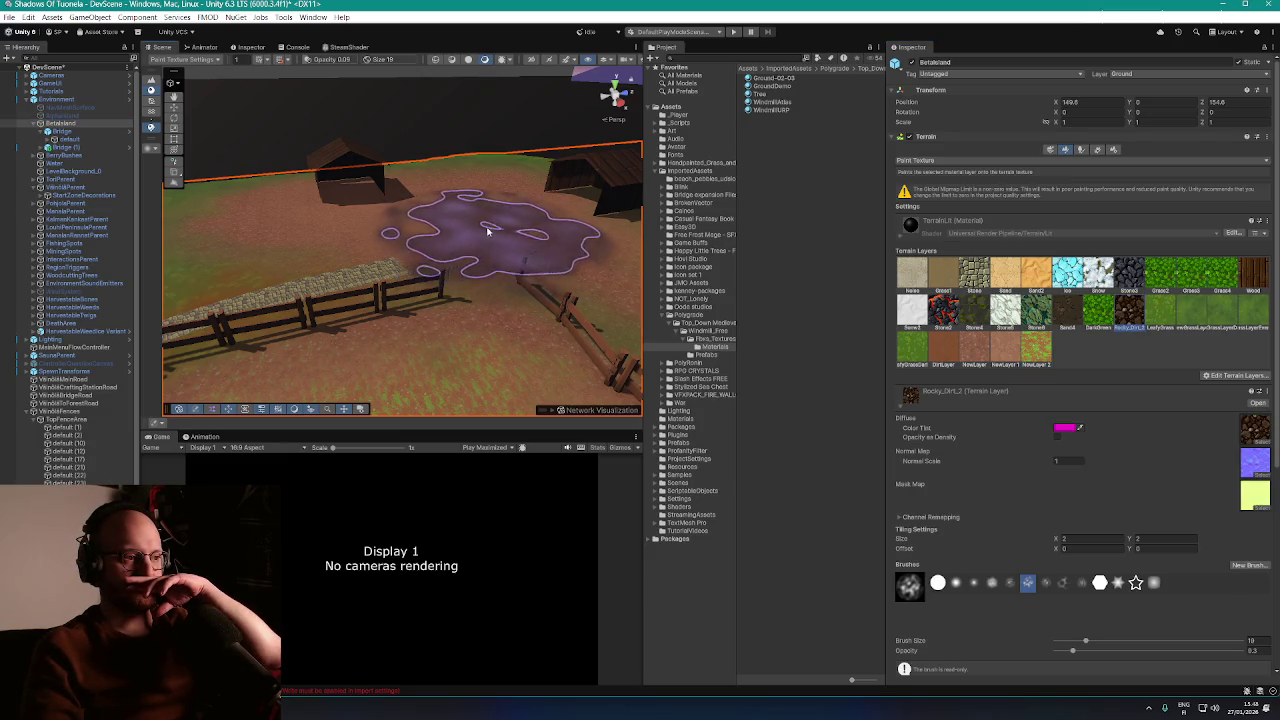
{"action": "mouse_move", "coordinate": [482, 230]}
{"action": "left_mouse_down"}
{"action": "mouse_move", "coordinate": [330, 220]}
{"action": "mouse_move", "coordinate": [486, 228]}
{"action": "mouse_move", "coordinate": [405, 237]}
{"action": "mouse_move", "coordinate": [560, 323]}
{"action": "mouse_move", "coordinate": [514, 251]}
{"action": "mouse_move", "coordinate": [557, 243]}
{"action": "left_mouse_up"}
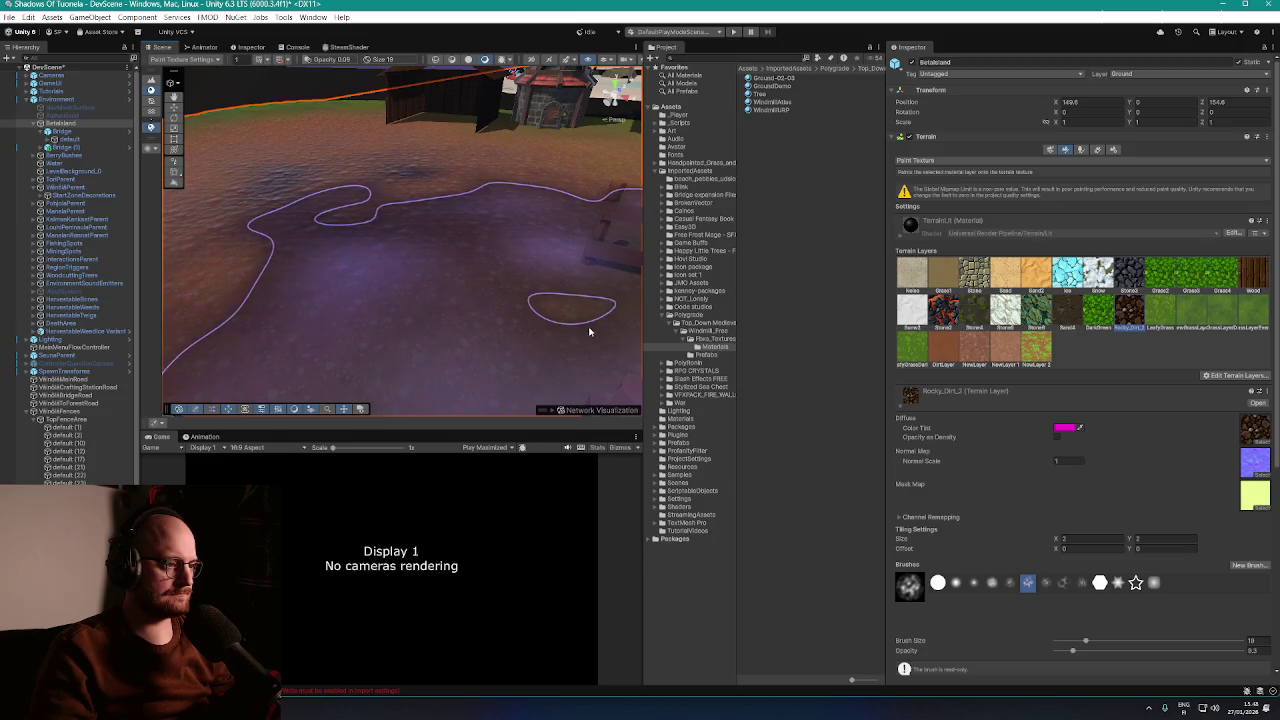
{"action": "mouse_move", "coordinate": [590, 331]}
{"action": "left_mouse_down"}
{"action": "mouse_move", "coordinate": [525, 378]}
{"action": "mouse_move", "coordinate": [491, 271]}
{"action": "left_mouse_up"}
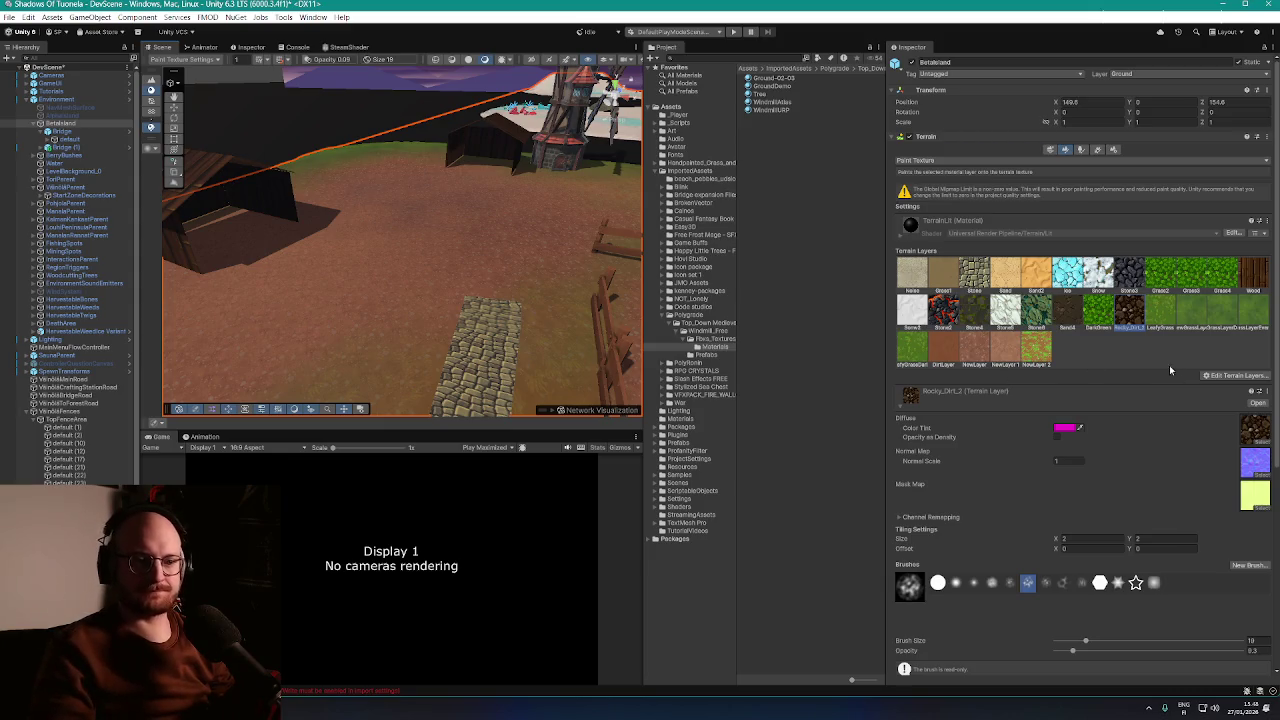
{"action": "scroll", "coordinate": [1170, 359], "scroll_direction": "down", "scroll_amount": 1}
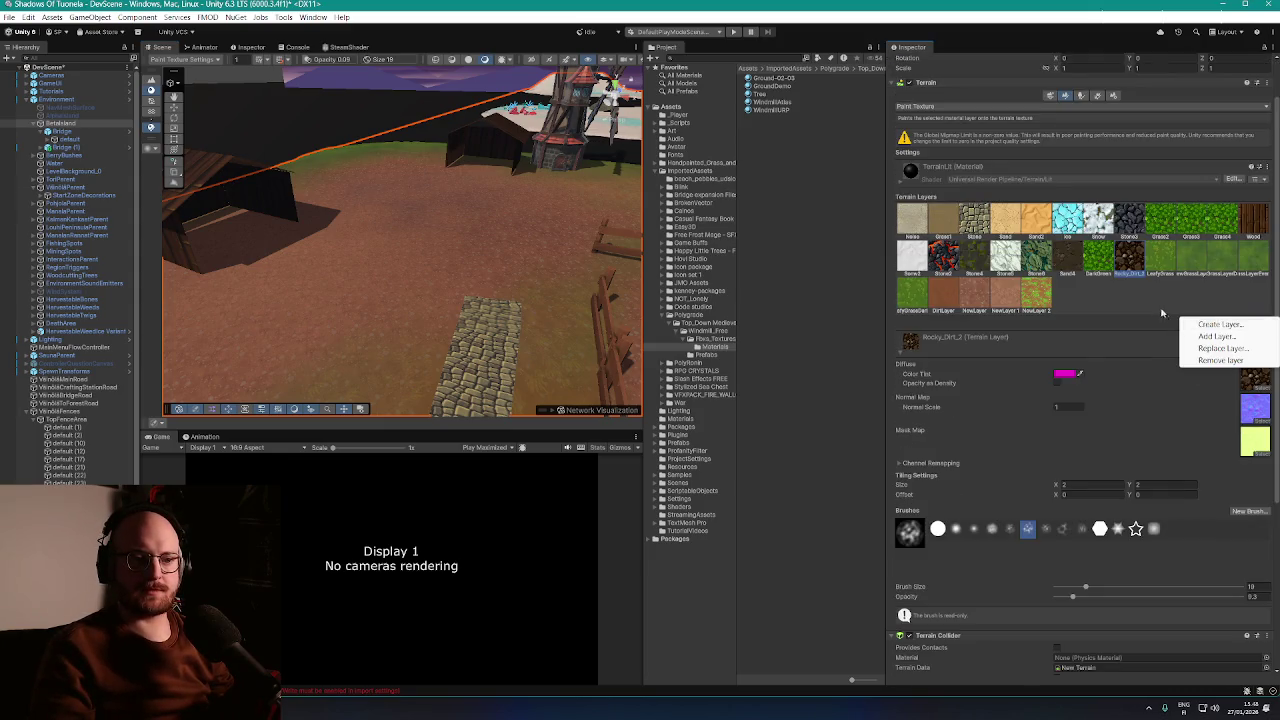
Create a terrain layer from the Rocky_Dirt texture and paint a rocky patch around the sheds
{"action": "left_click", "coordinate": [1218, 325]}
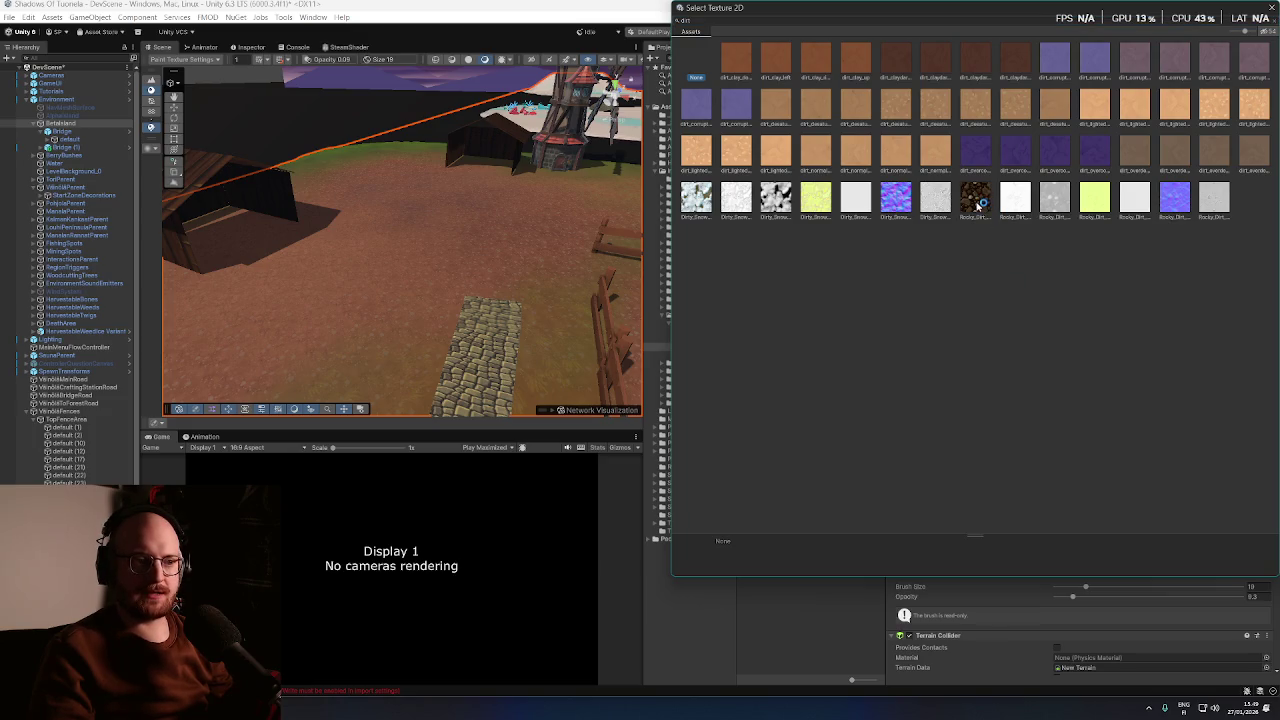
{"action": "double_click", "coordinate": [968, 198]}
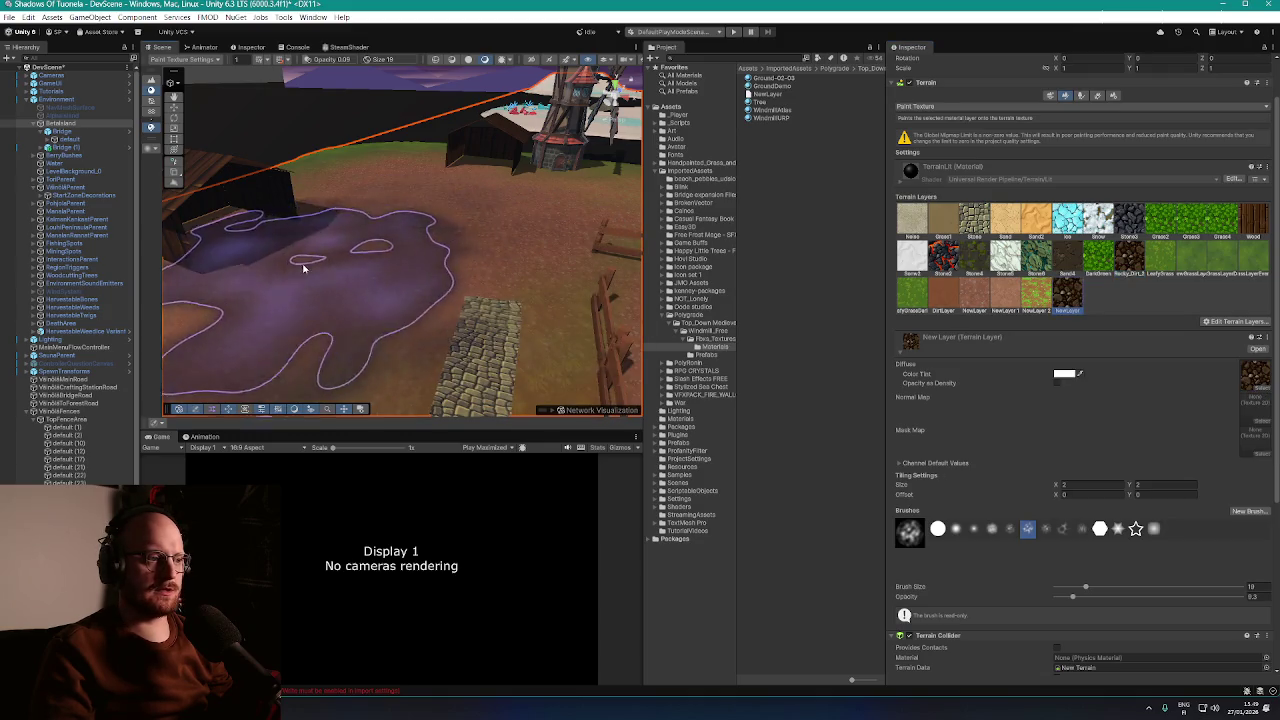
{"action": "scroll", "coordinate": [315, 290], "scroll_direction": "down", "scroll_amount": 5}
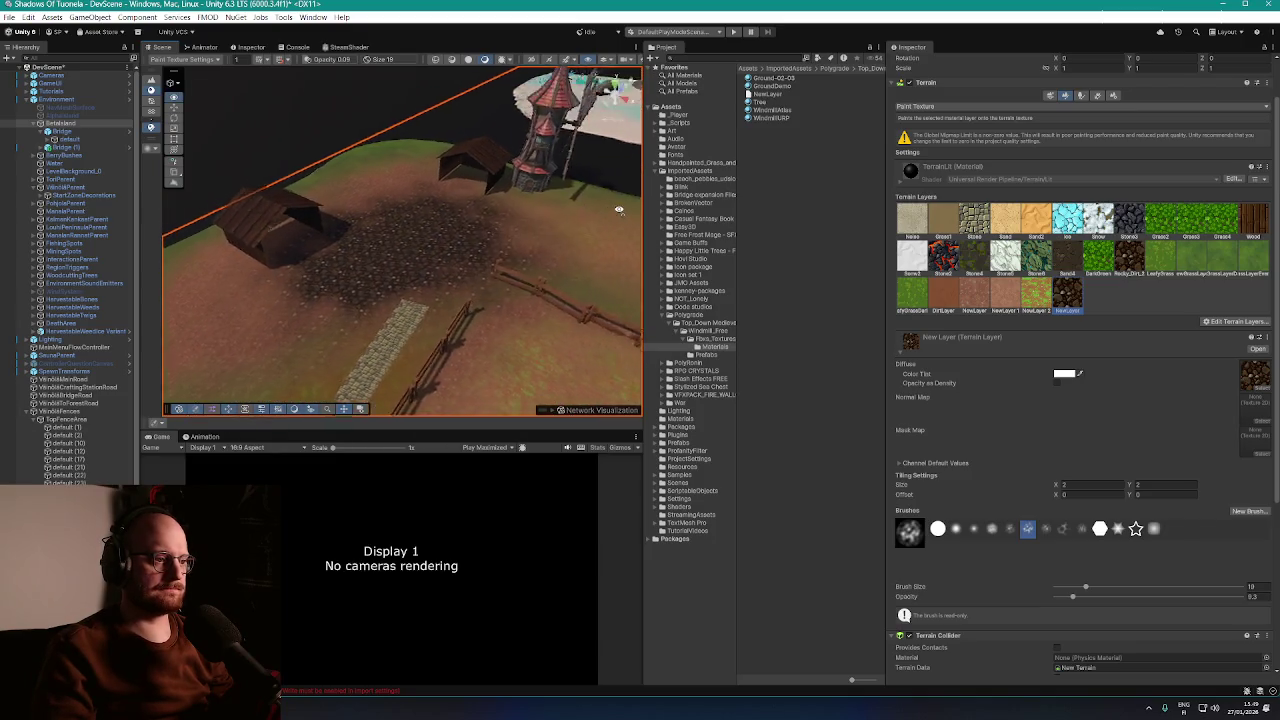
{"action": "scroll", "coordinate": [504, 244], "scroll_direction": "up", "scroll_amount": 5}
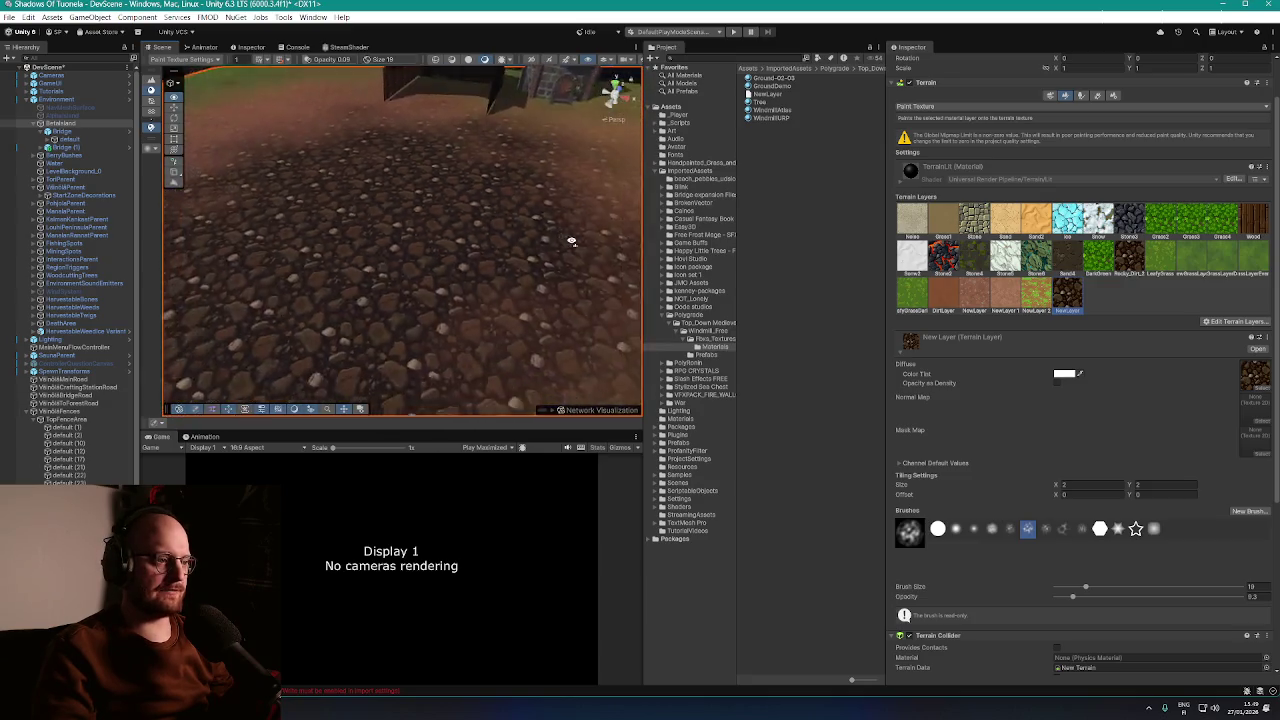
{"action": "scroll", "coordinate": [588, 240], "scroll_direction": "down", "scroll_amount": 5}
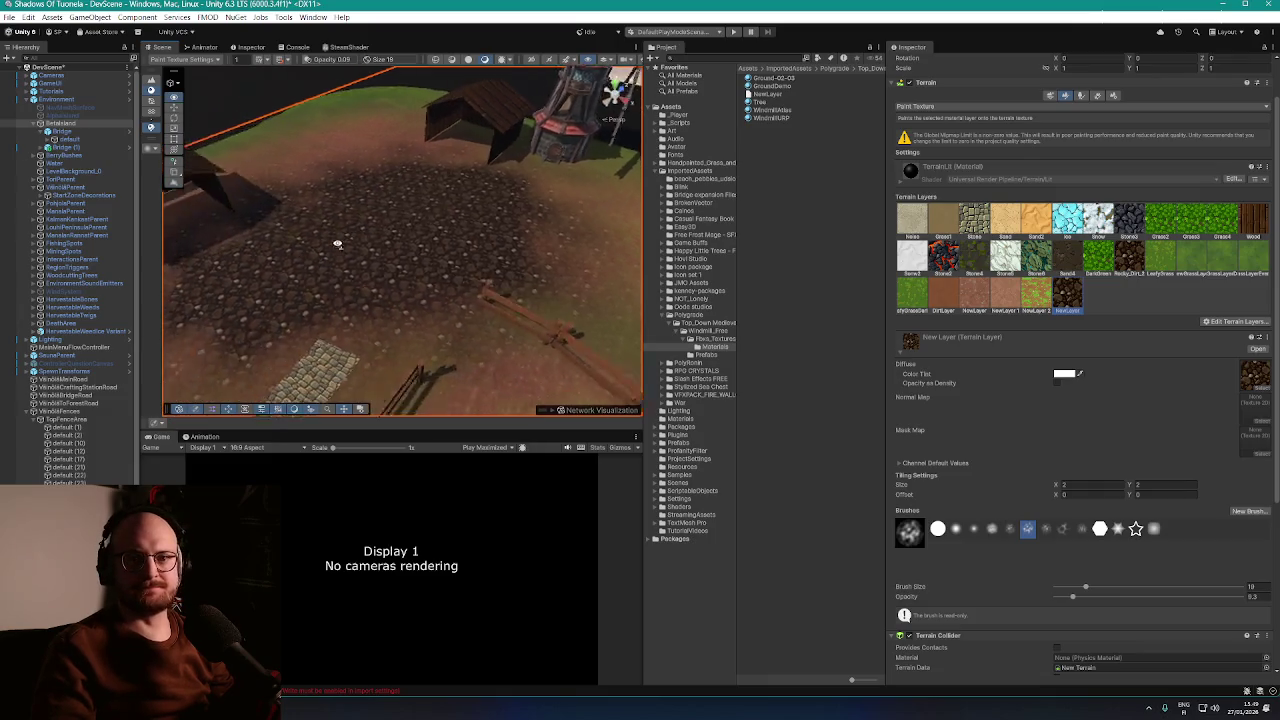
{"action": "left_click_drag", "start_coordinate": [337, 243], "coordinate": [343, 251]}
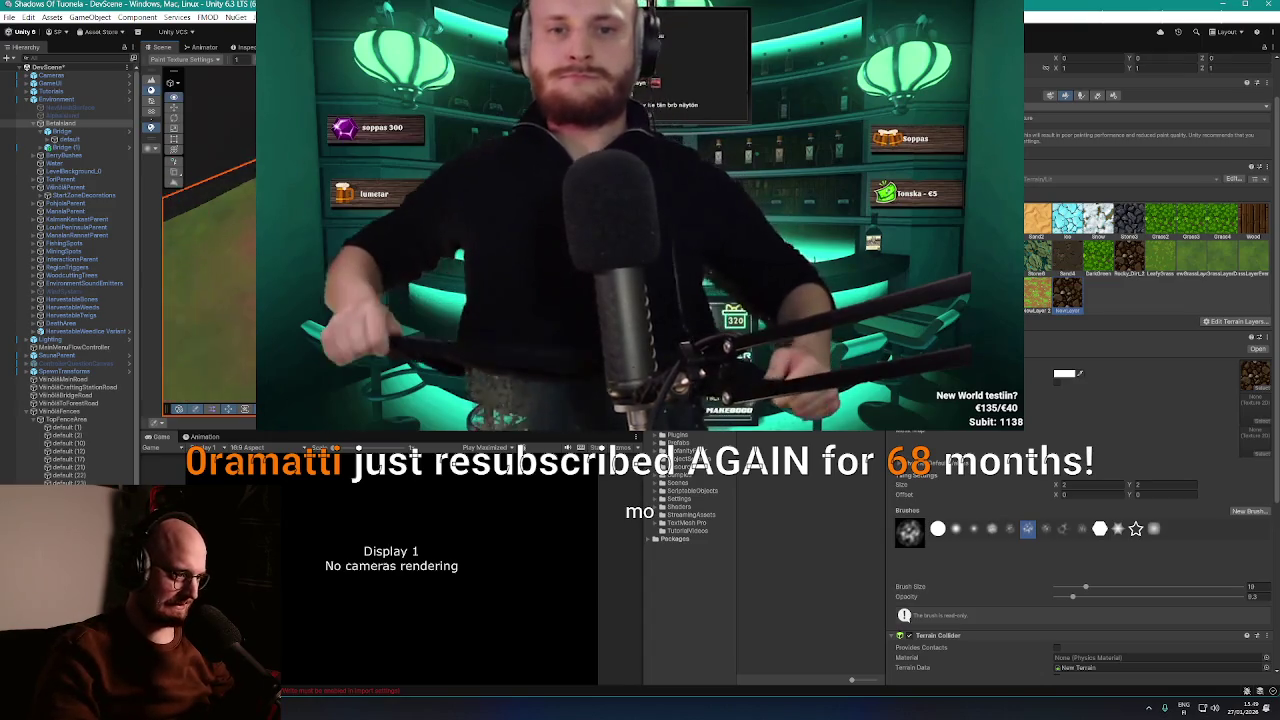
Zoom in and out around the wooden shed near the windmill to inspect the pebble patch
{"action": "scroll", "coordinate": [210, 250], "scroll_direction": "up", "scroll_amount": 3}
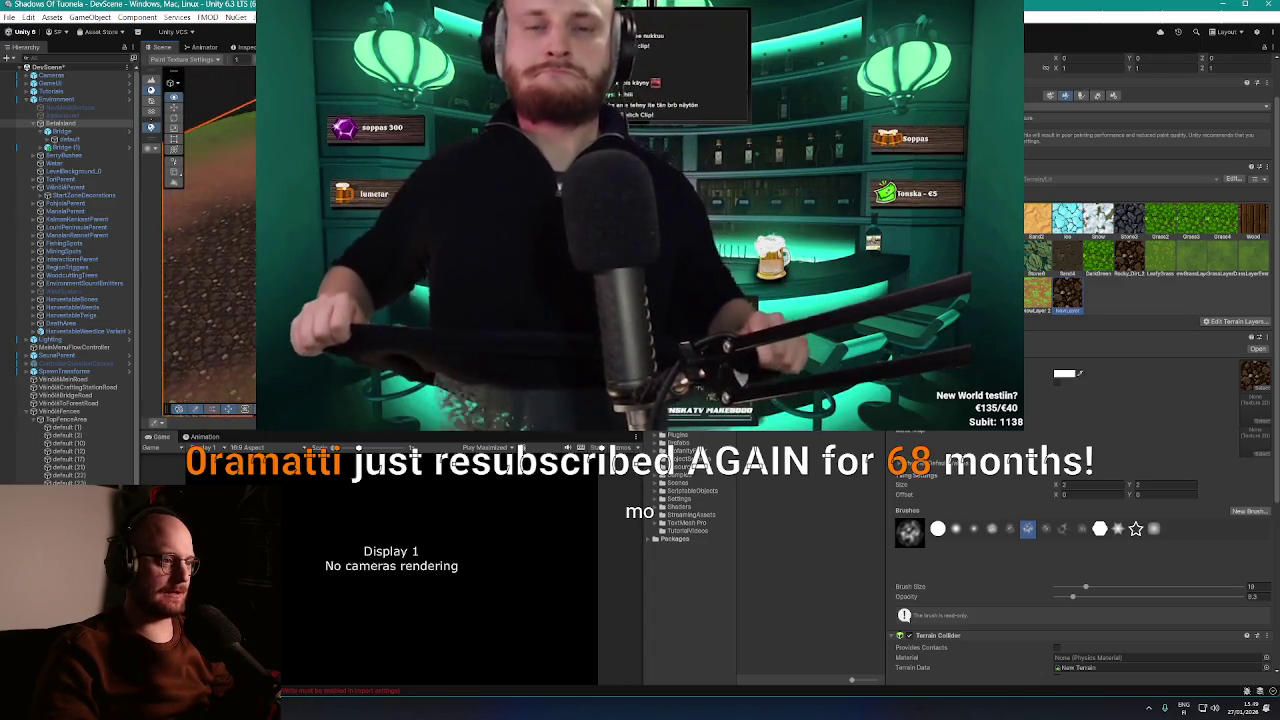
{"action": "scroll", "coordinate": [210, 250], "scroll_direction": "up", "scroll_amount": 3}
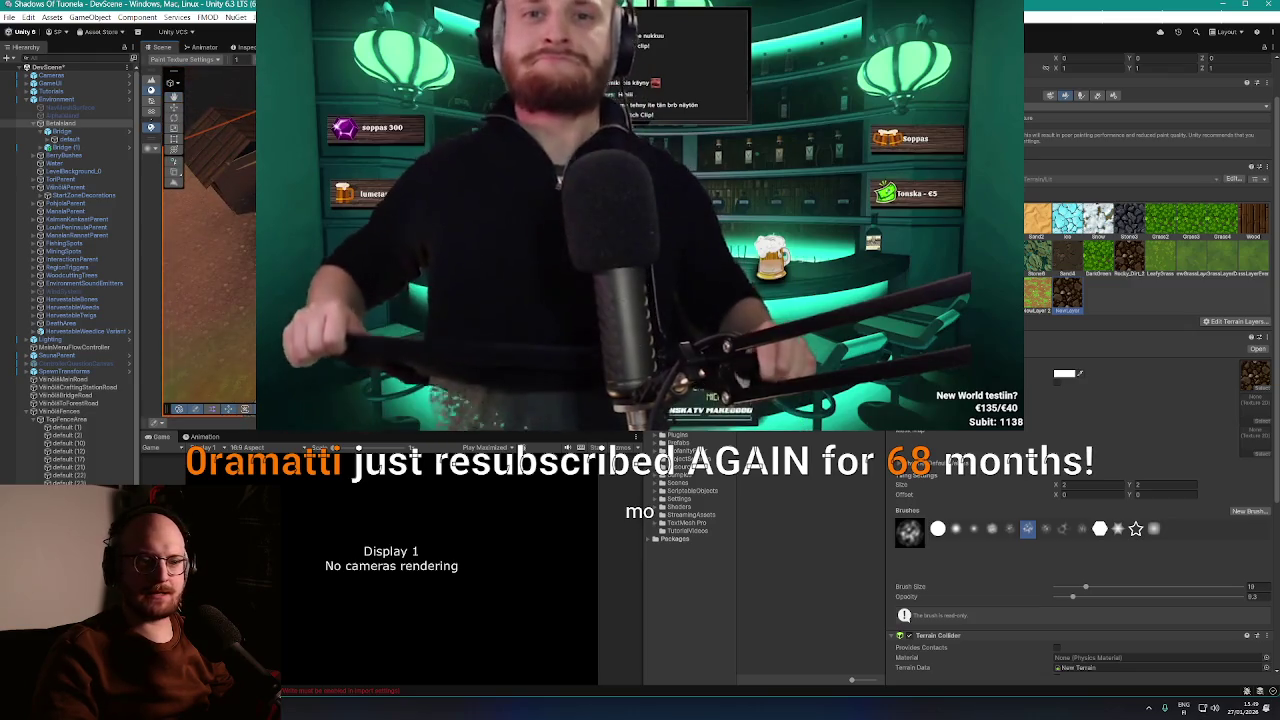
{"action": "scroll", "coordinate": [1034, 250], "scroll_direction": "down", "scroll_amount": 1}
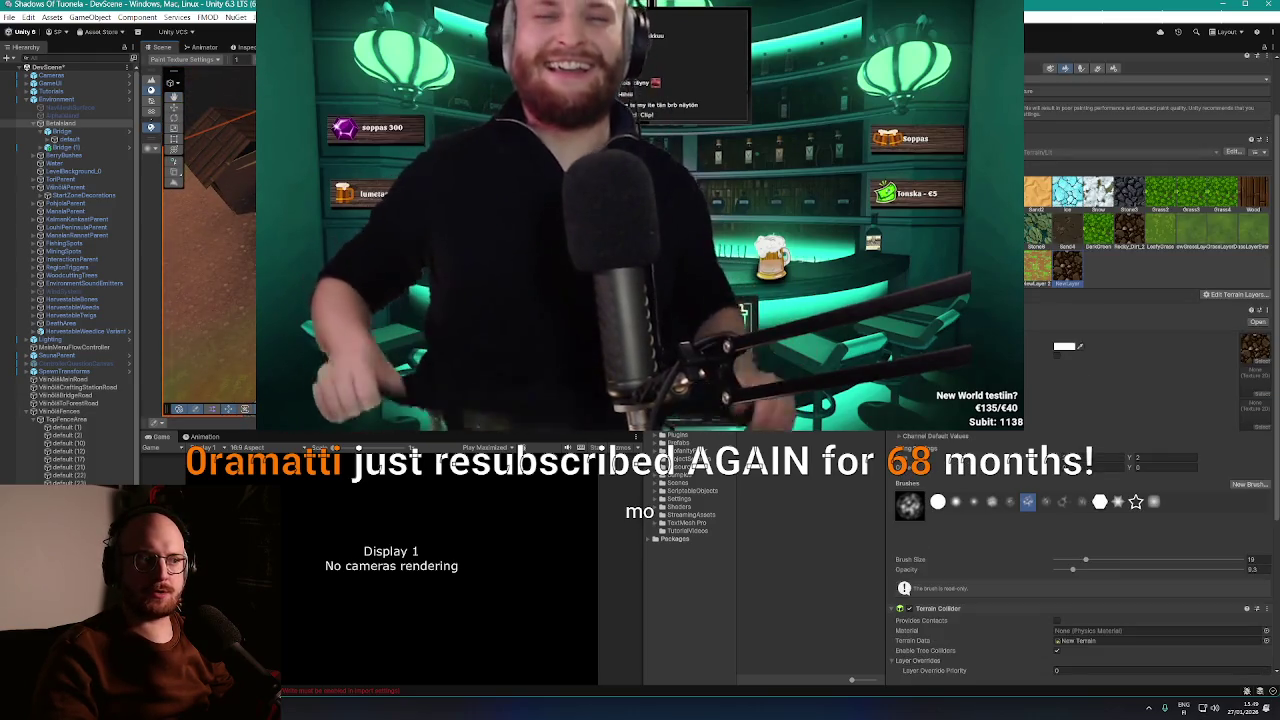
{"action": "scroll", "coordinate": [210, 250], "scroll_direction": "down", "scroll_amount": 3}
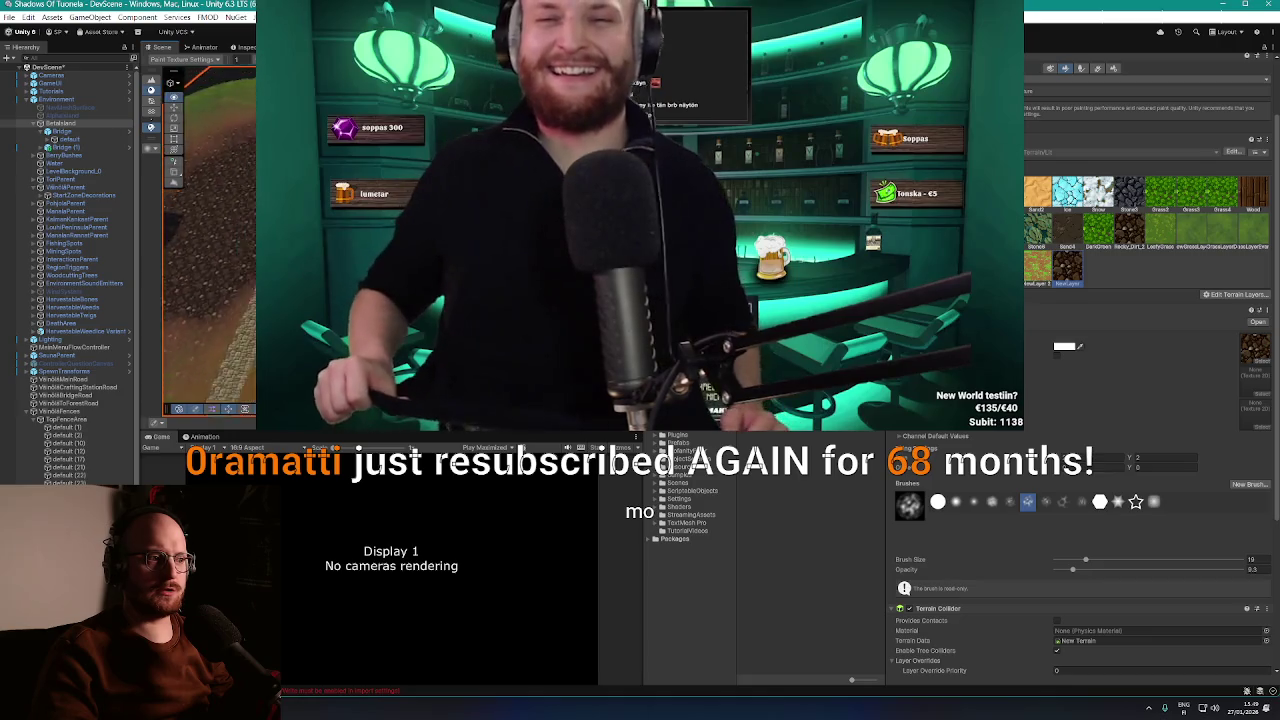
{"action": "scroll", "coordinate": [210, 250], "scroll_direction": "up", "scroll_amount": 3}
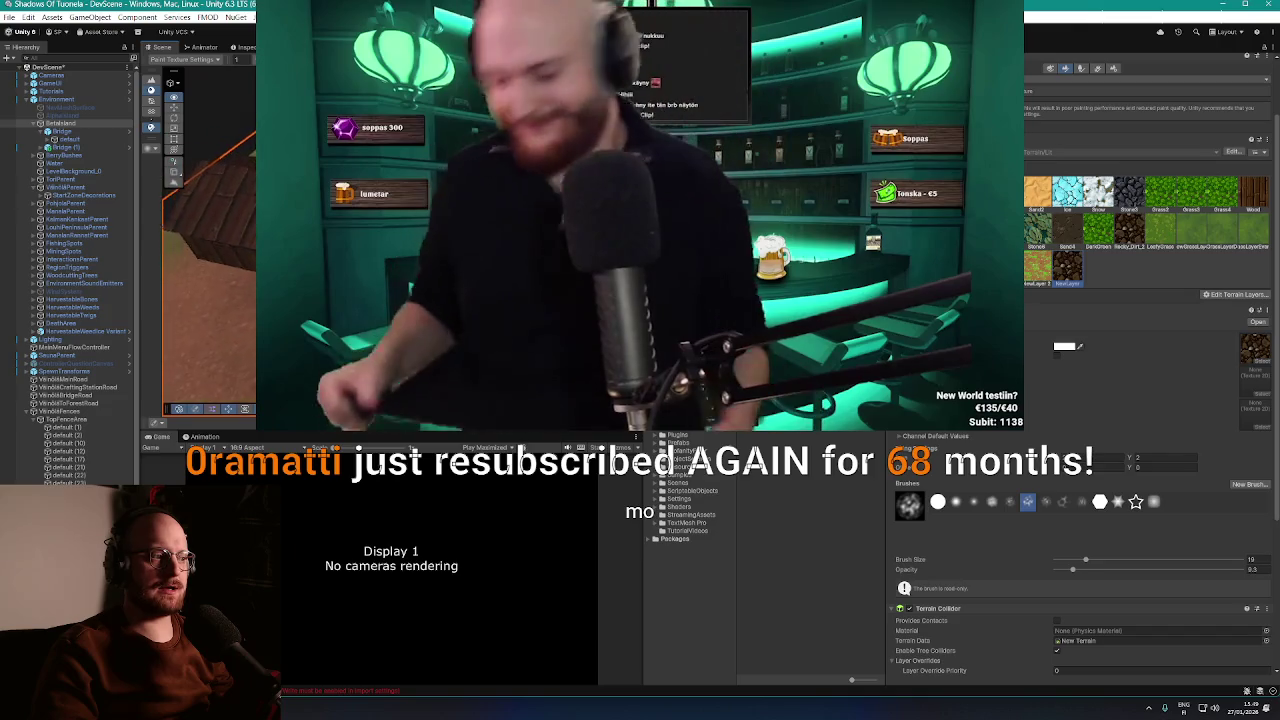
{"action": "scroll", "coordinate": [210, 250], "scroll_direction": "down", "scroll_amount": 3}
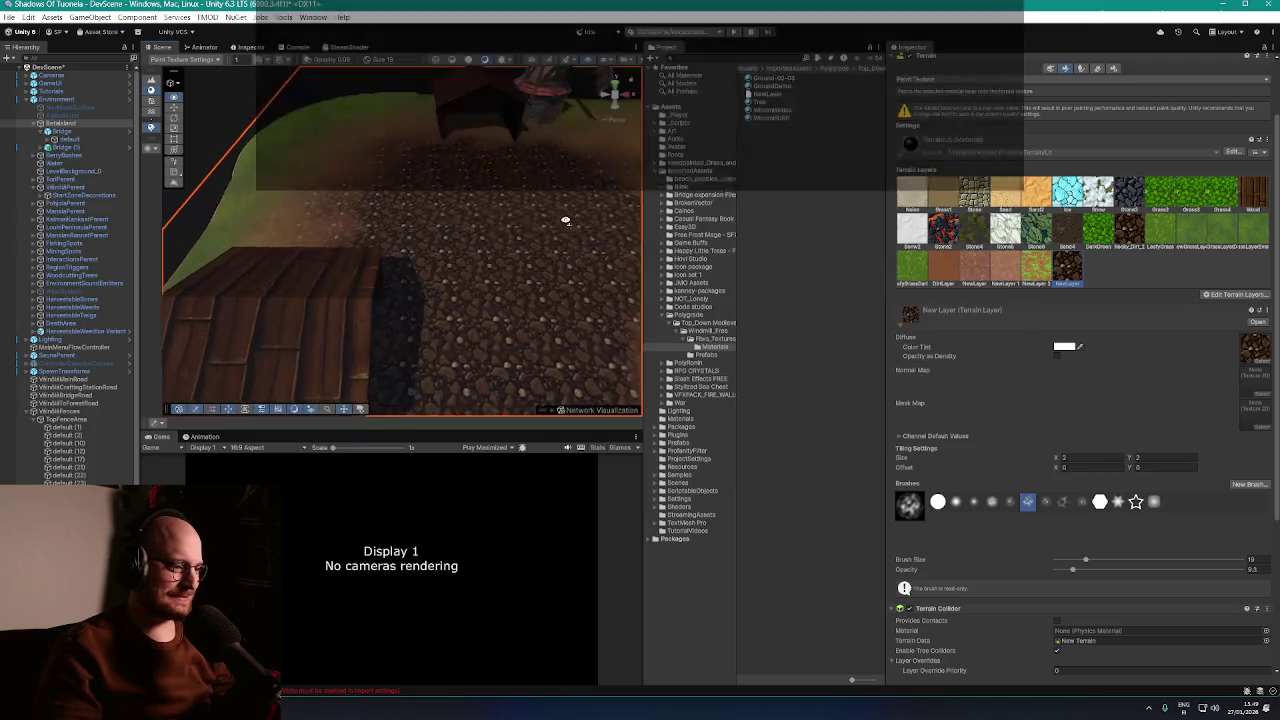
{"action": "scroll", "coordinate": [563, 218], "scroll_direction": "down", "scroll_amount": 5}
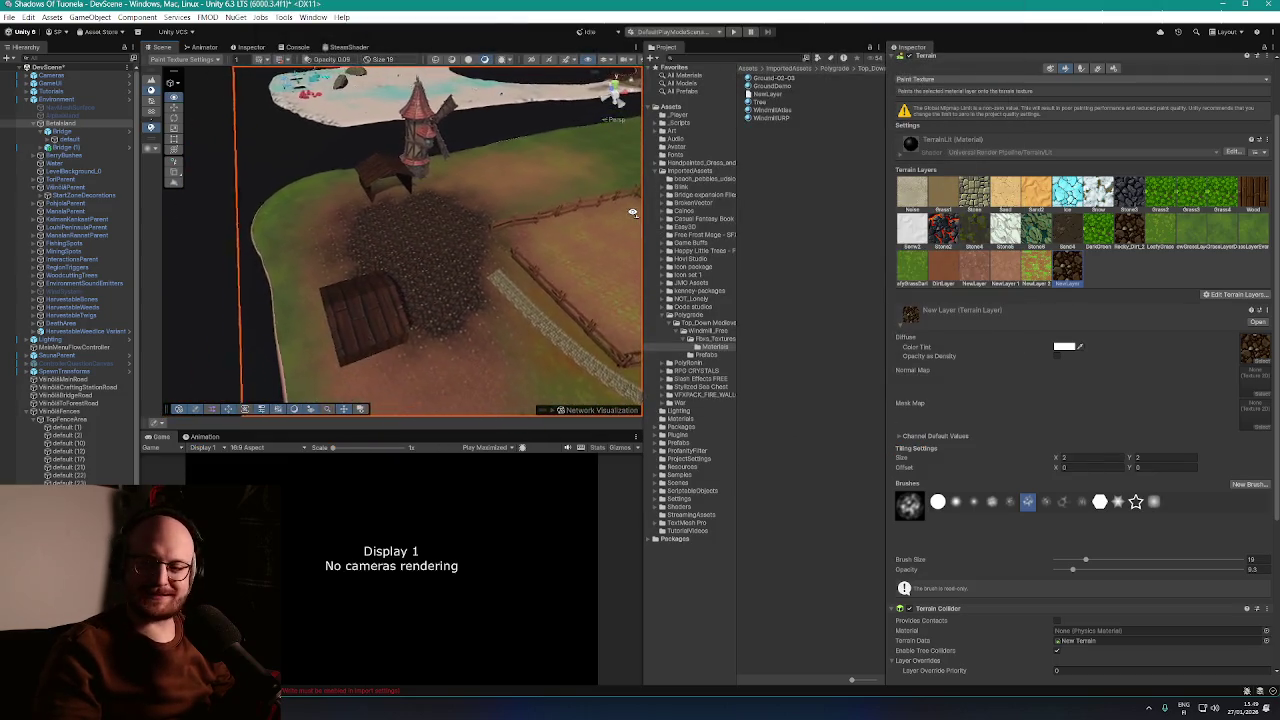
Orbit and zoom close over the pebble-painted ground around the lower shed and fence
{"action": "mouse_move", "coordinate": [600, 229]}
{"action": "left_mouse_down"}
{"action": "mouse_move", "coordinate": [503, 206]}
{"action": "mouse_move", "coordinate": [657, 218]}
{"action": "left_mouse_up"}
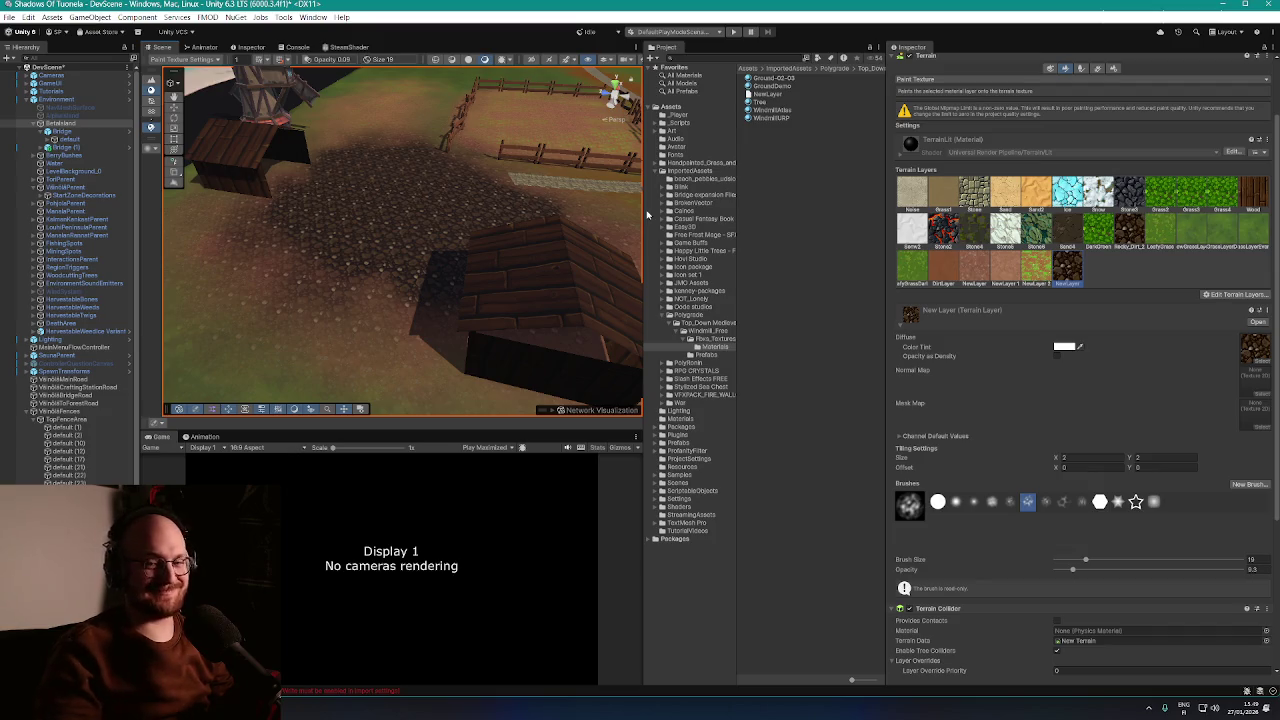
{"action": "mouse_move", "coordinate": [553, 202]}
{"action": "left_mouse_down"}
{"action": "mouse_move", "coordinate": [351, 246]}
{"action": "mouse_move", "coordinate": [286, 209]}
{"action": "mouse_move", "coordinate": [276, 226]}
{"action": "left_mouse_up"}
{"action": "scroll", "coordinate": [276, 226], "scroll_direction": "down", "scroll_amount": 5}
{"action": "scroll", "coordinate": [414, 249], "scroll_direction": "up", "scroll_amount": 3}
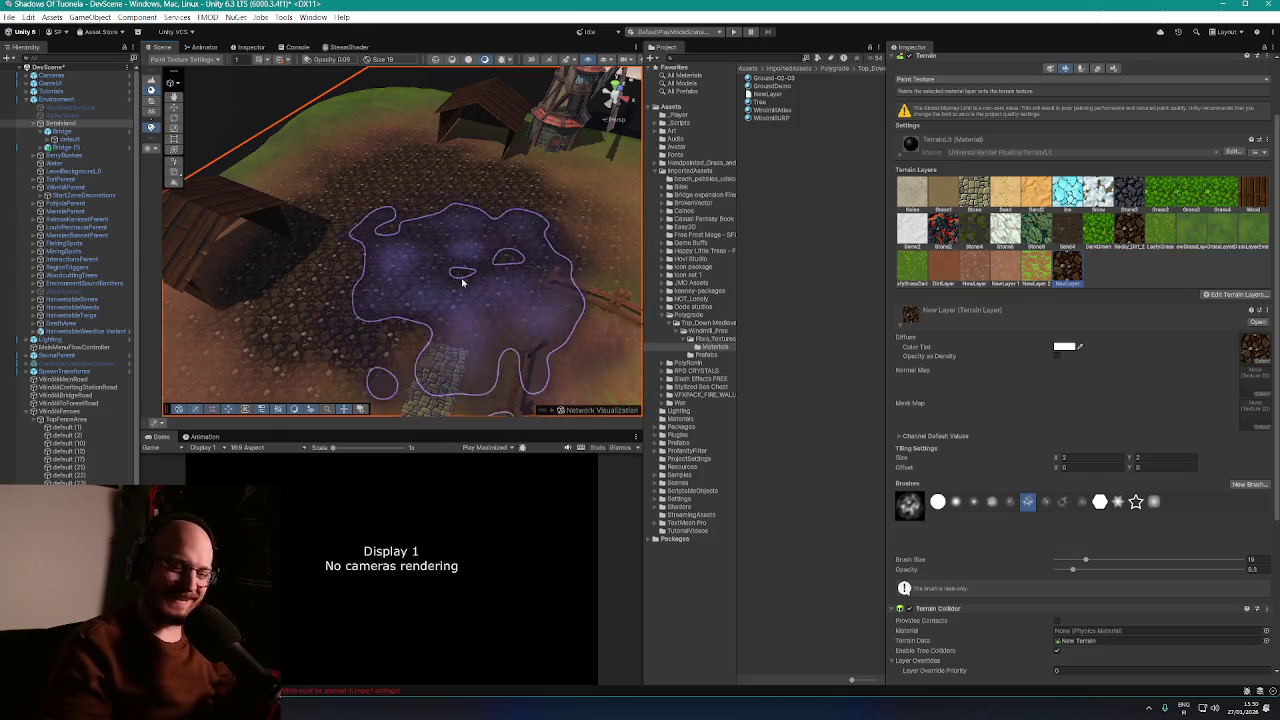
{"action": "mouse_move", "coordinate": [457, 277]}
{"action": "left_mouse_down"}
{"action": "mouse_move", "coordinate": [486, 268]}
{"action": "mouse_move", "coordinate": [440, 263]}
{"action": "mouse_move", "coordinate": [531, 271]}
{"action": "mouse_move", "coordinate": [509, 271]}
{"action": "mouse_move", "coordinate": [531, 266]}
{"action": "mouse_move", "coordinate": [516, 259]}
{"action": "left_mouse_up"}
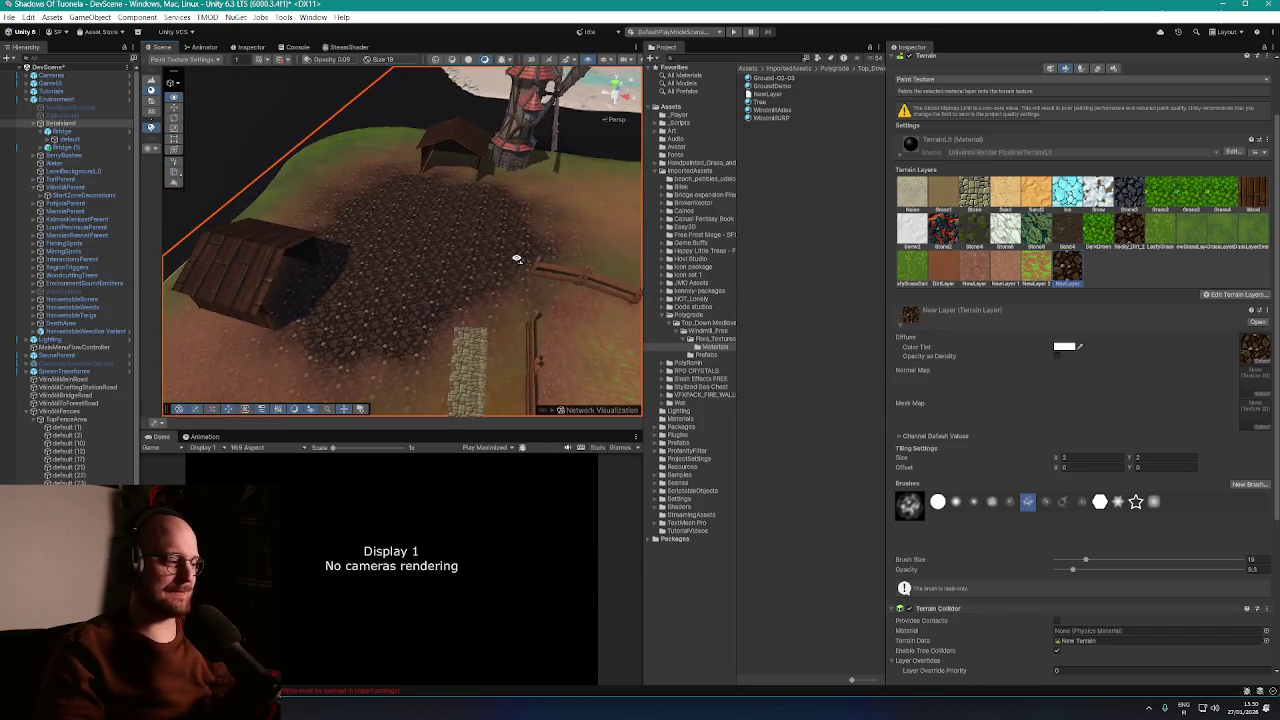
{"action": "scroll", "coordinate": [1000, 278], "scroll_direction": "down", "scroll_amount": 1}
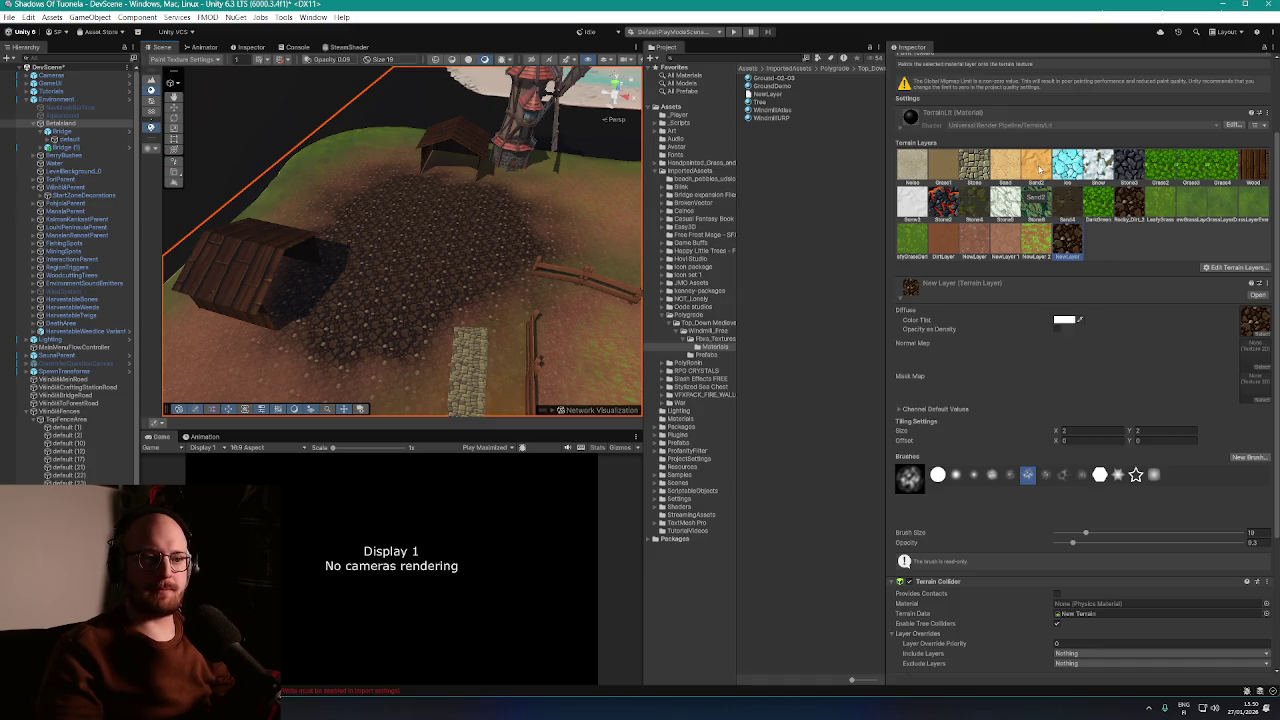
Paint the Sand 2 layer over the dark pebble patch near the sheds
{"action": "left_click", "coordinate": [1040, 170]}
{"action": "scroll", "coordinate": [1052, 408], "scroll_direction": "down", "scroll_amount": 4}
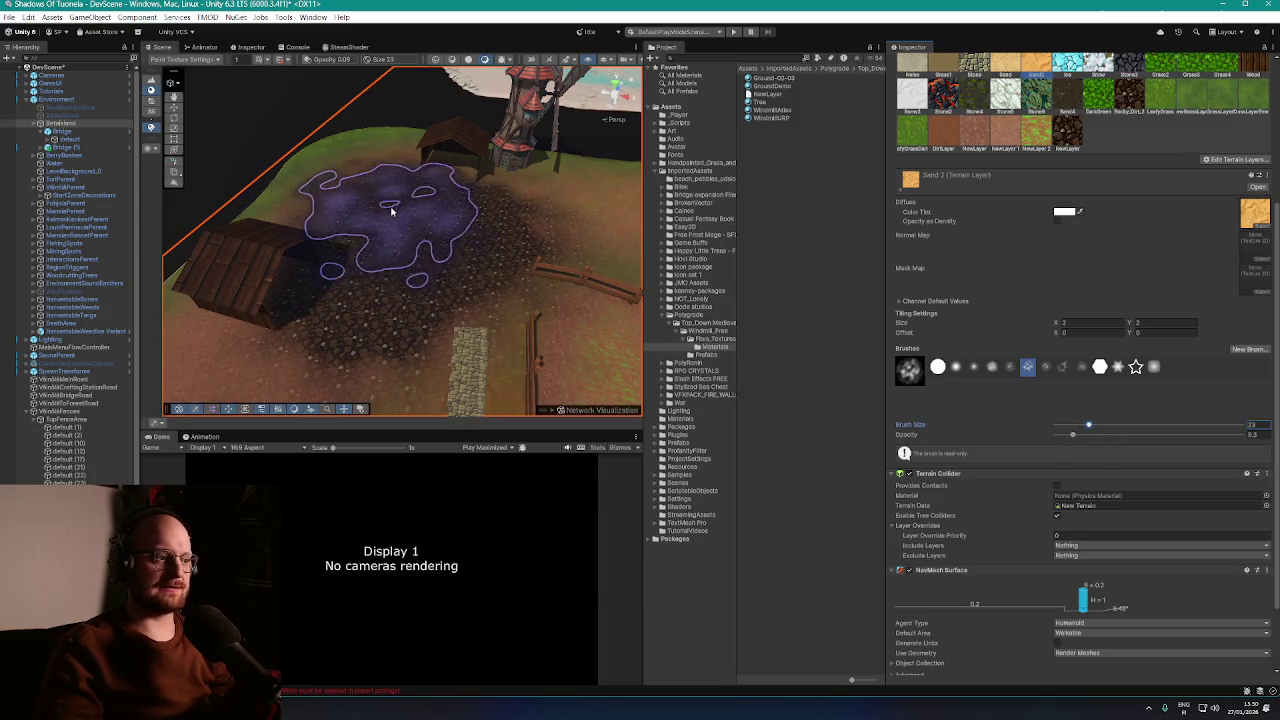
{"action": "mouse_move", "coordinate": [400, 214]}
{"action": "left_mouse_down"}
{"action": "mouse_move", "coordinate": [421, 250]}
{"action": "mouse_move", "coordinate": [486, 214]}
{"action": "left_mouse_up"}
{"action": "mouse_move", "coordinate": [563, 185]}
{"action": "left_mouse_down"}
{"action": "mouse_move", "coordinate": [414, 157]}
{"action": "mouse_move", "coordinate": [414, 177]}
{"action": "mouse_move", "coordinate": [341, 197]}
{"action": "mouse_move", "coordinate": [580, 166]}
{"action": "mouse_move", "coordinate": [500, 185]}
{"action": "mouse_move", "coordinate": [529, 194]}
{"action": "mouse_move", "coordinate": [471, 197]}
{"action": "left_mouse_up"}
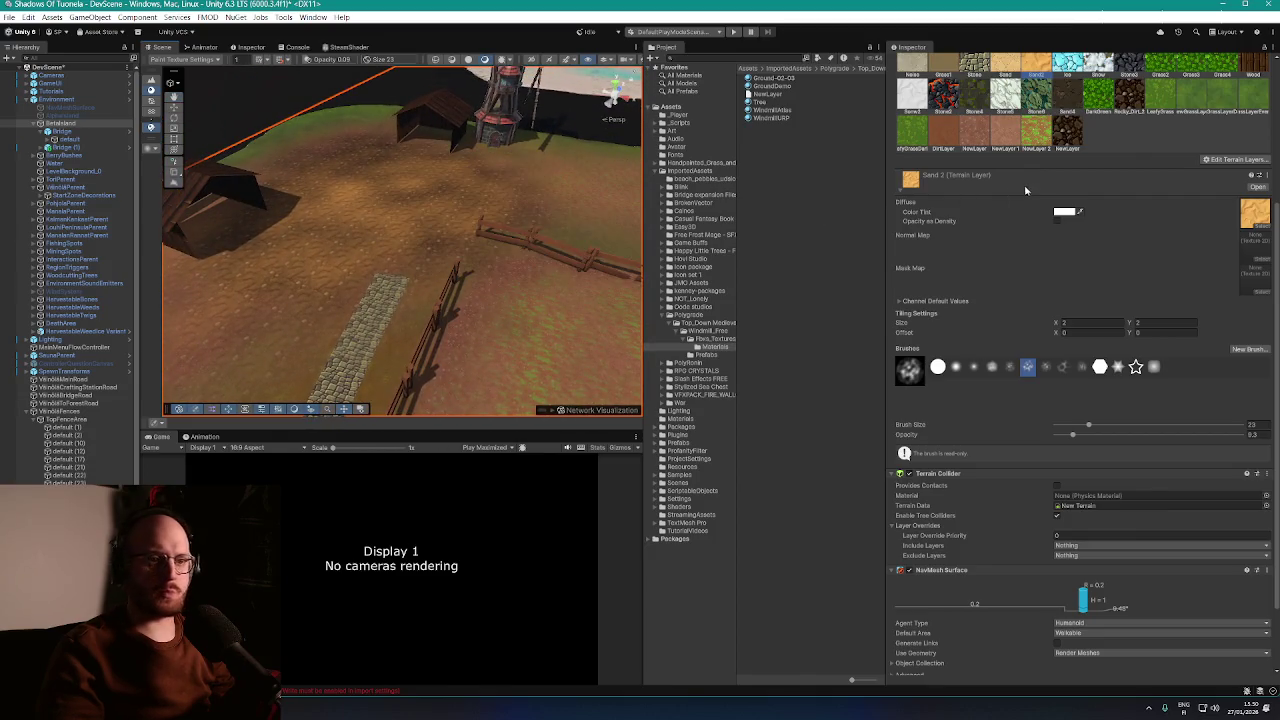
{"action": "scroll", "coordinate": [1110, 143], "scroll_direction": "up", "scroll_amount": 2}
Switch to the Sand 4 layer at brush size 23 and keep browning the field around the sheds
{"action": "left_click", "coordinate": [1076, 157]}
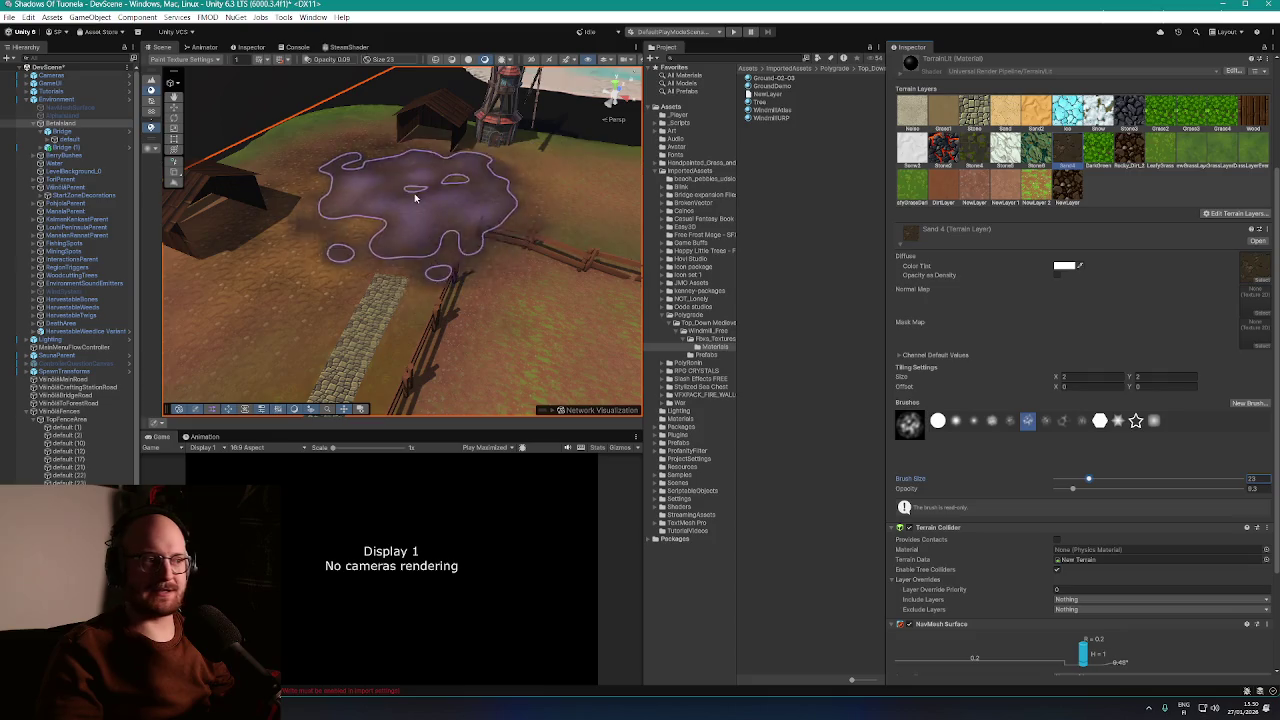
{"action": "scroll", "coordinate": [269, 249], "scroll_direction": "up", "scroll_amount": 5}
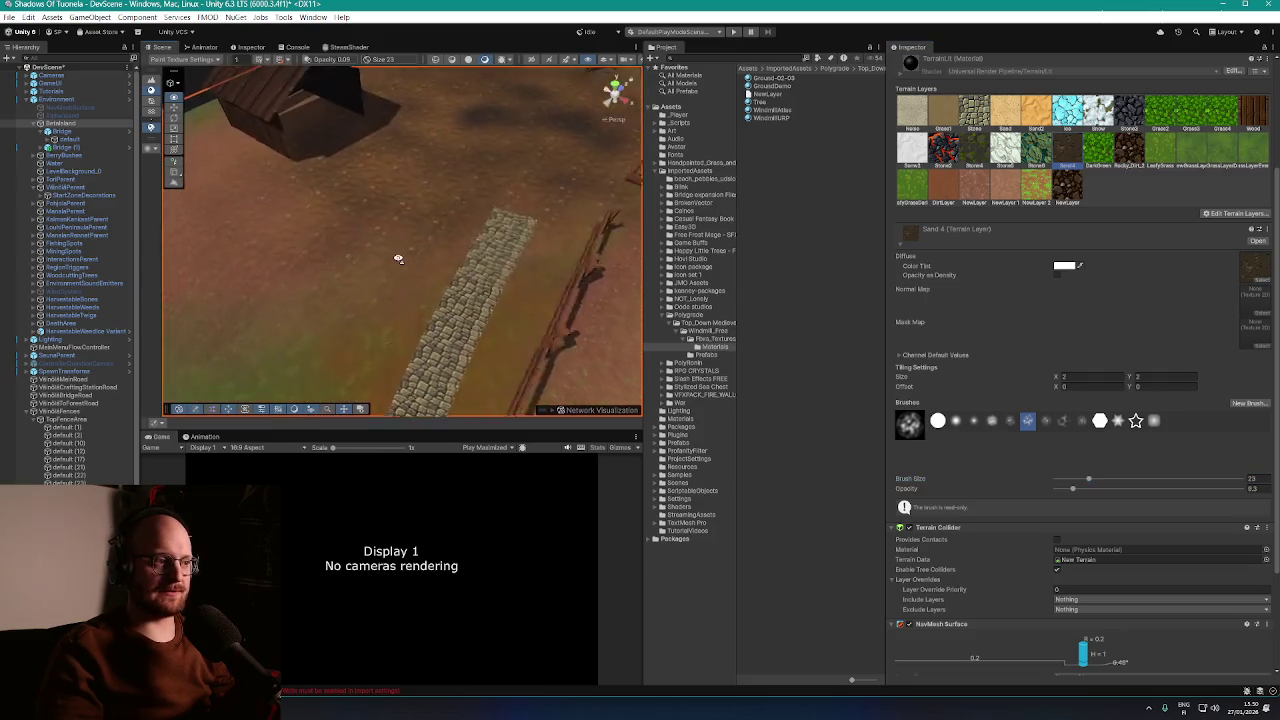
{"action": "scroll", "coordinate": [414, 143], "scroll_direction": "down", "scroll_amount": 5}
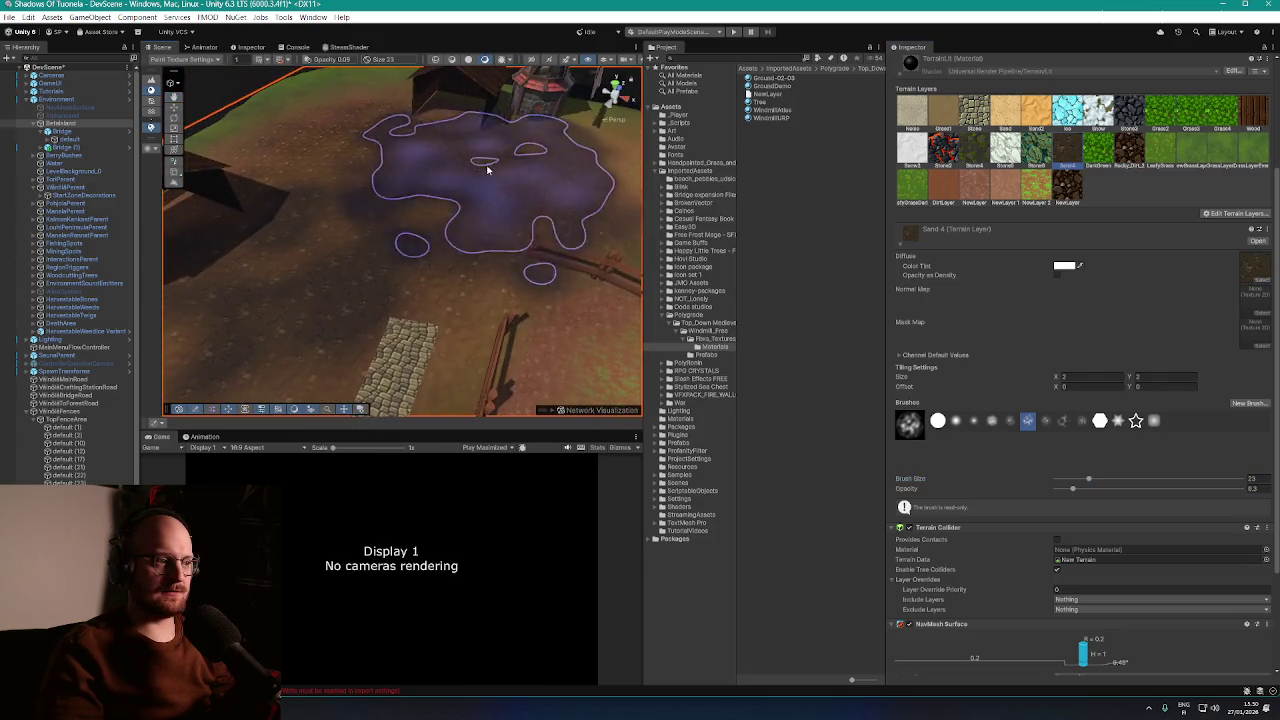
{"action": "scroll", "coordinate": [487, 170], "scroll_direction": "up", "scroll_amount": 3}
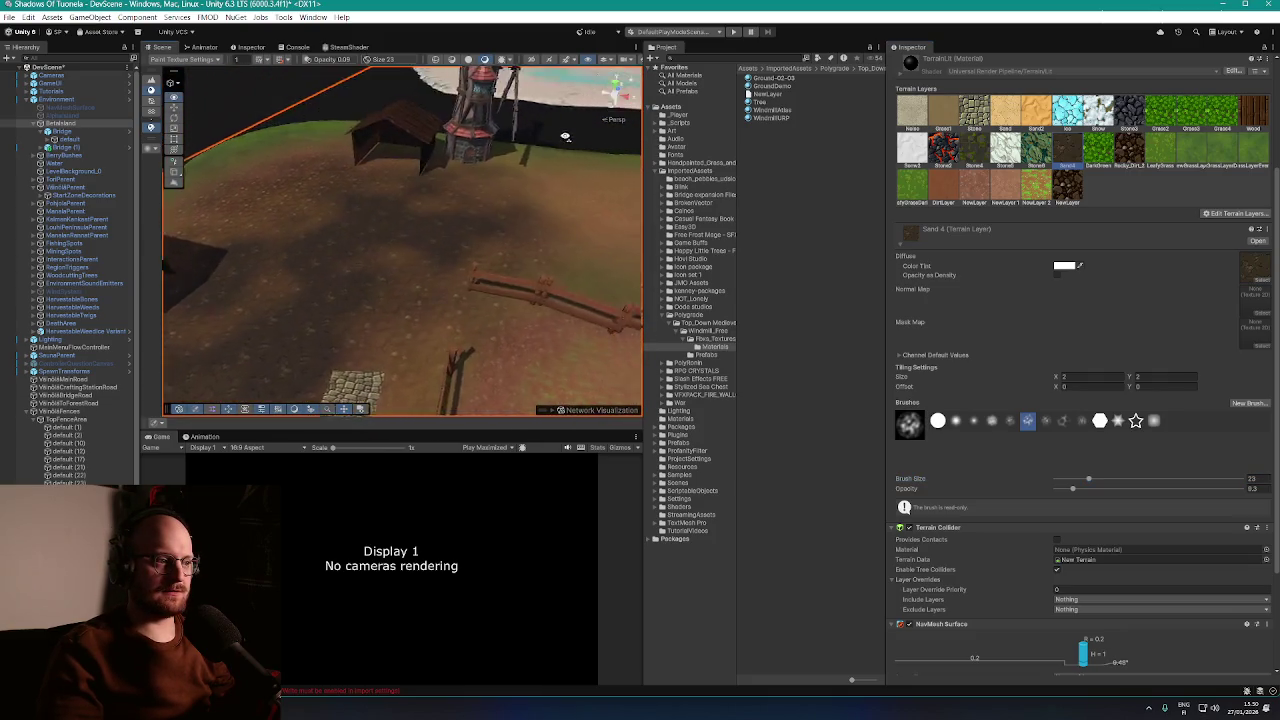
{"action": "scroll", "coordinate": [466, 206], "scroll_direction": "down", "scroll_amount": 3}
{"action": "mouse_move", "coordinate": [300, 206]}
{"action": "left_mouse_down"}
{"action": "mouse_move", "coordinate": [501, 171]}
{"action": "mouse_move", "coordinate": [449, 189]}
{"action": "mouse_move", "coordinate": [466, 200]}
{"action": "left_mouse_up"}
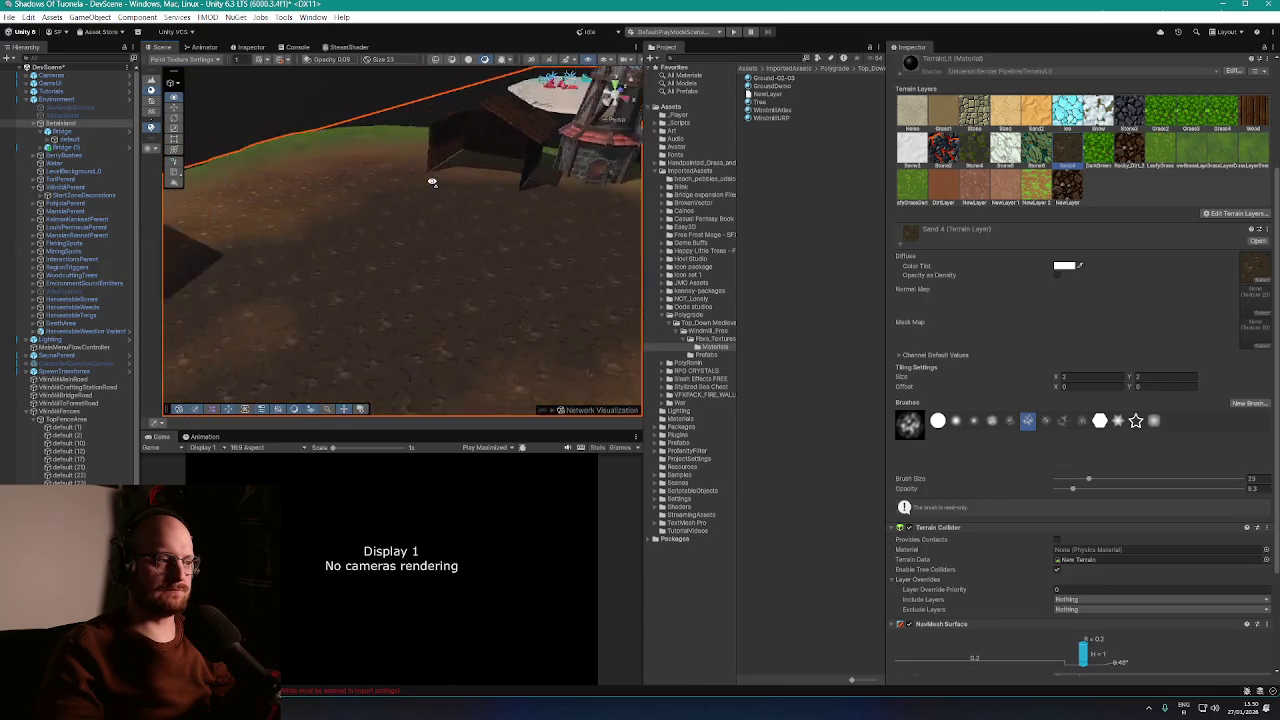
{"action": "scroll", "coordinate": [456, 132], "scroll_direction": "up", "scroll_amount": 3}
{"action": "mouse_move", "coordinate": [456, 132]}
{"action": "left_mouse_down"}
{"action": "mouse_move", "coordinate": [543, 129]}
{"action": "mouse_move", "coordinate": [520, 110]}
{"action": "mouse_move", "coordinate": [610, 95]}
{"action": "left_mouse_up"}
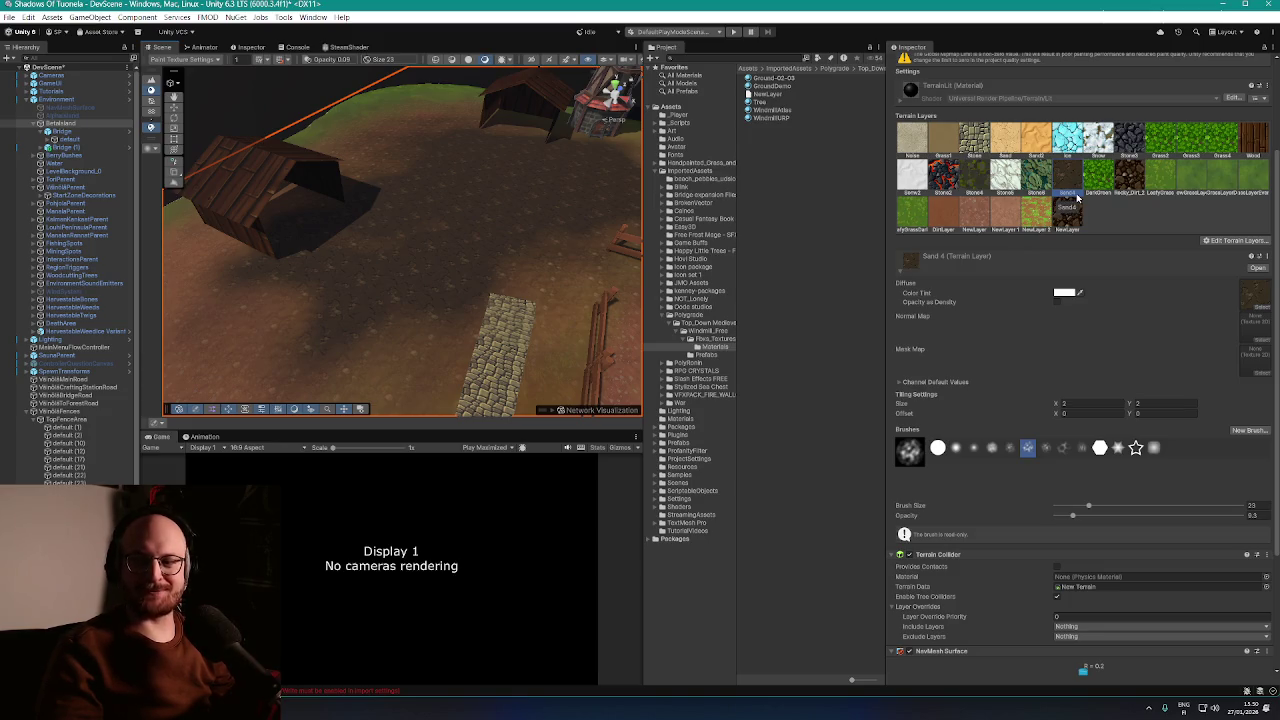
{"action": "left_click_drag", "start_coordinate": [358, 224], "coordinate": [281, 223]}
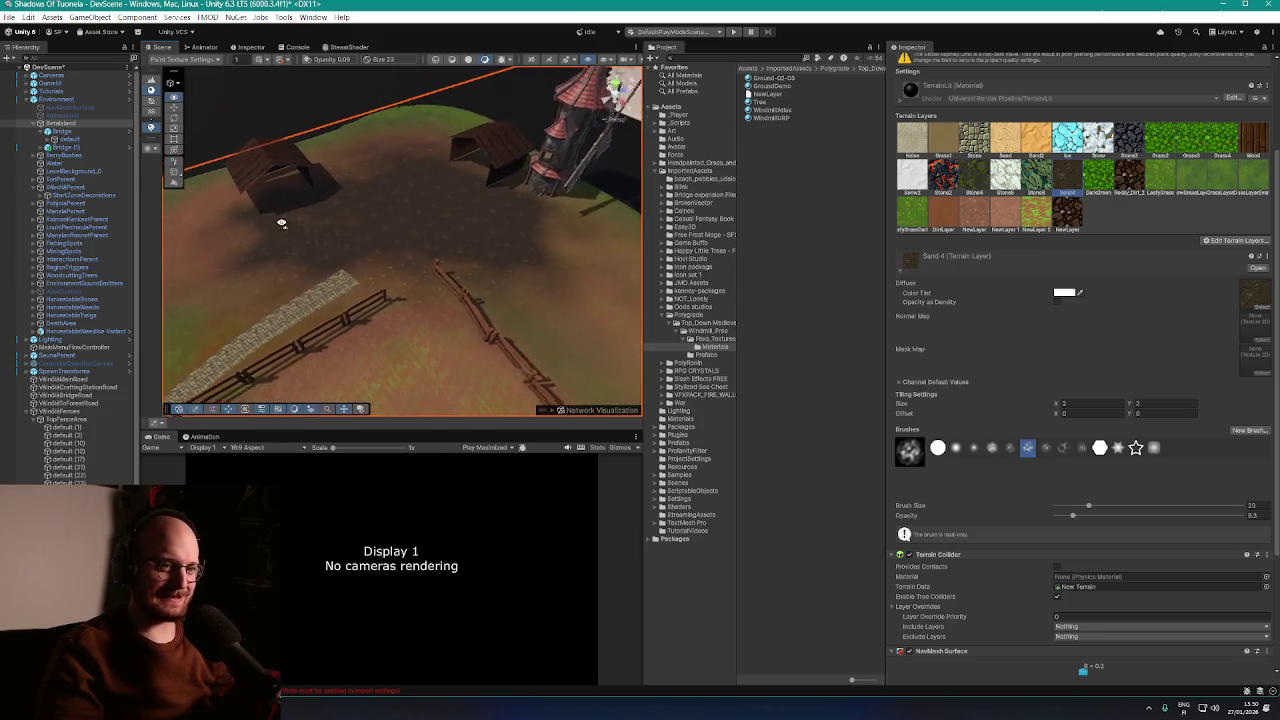
{"action": "scroll", "coordinate": [1072, 206], "scroll_direction": "up", "scroll_amount": 3}
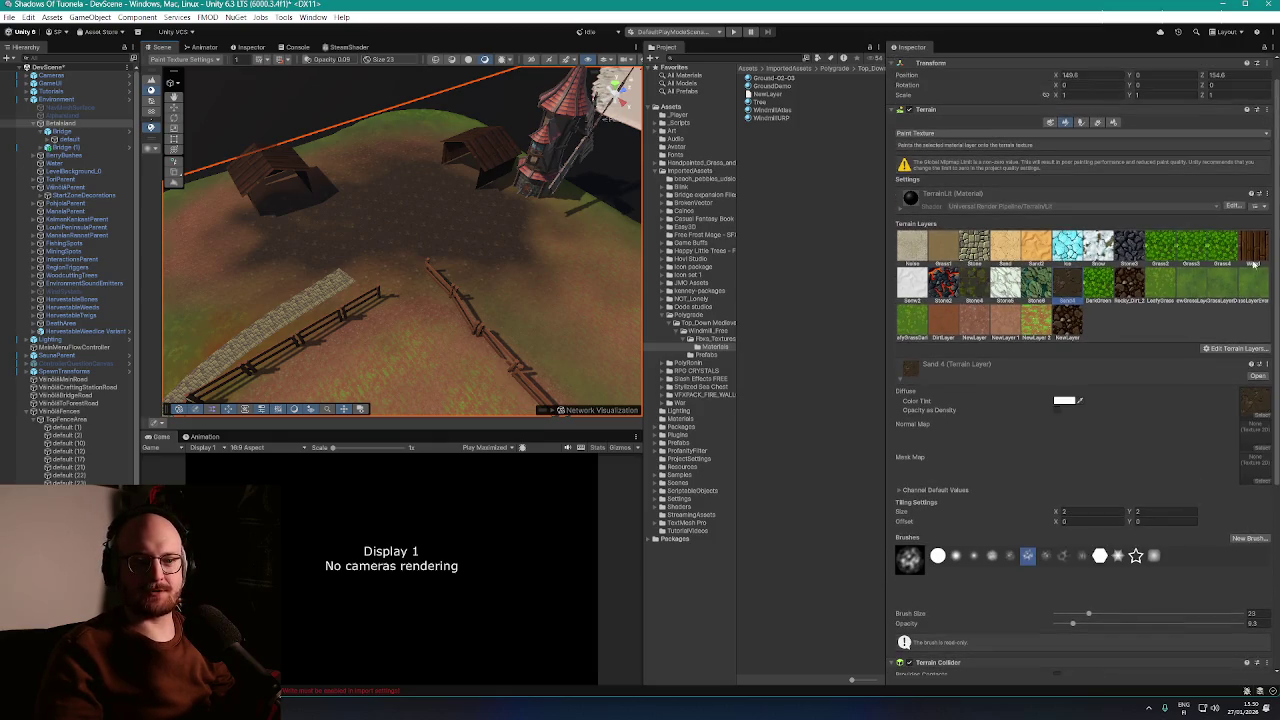
Brush the Wood layer across the ground by the sheds, spreading reddish-brown over the fenced field
{"action": "scroll", "coordinate": [398, 215], "scroll_direction": "down", "scroll_amount": 3}
{"action": "left_click_drag", "start_coordinate": [354, 211], "coordinate": [380, 200]}
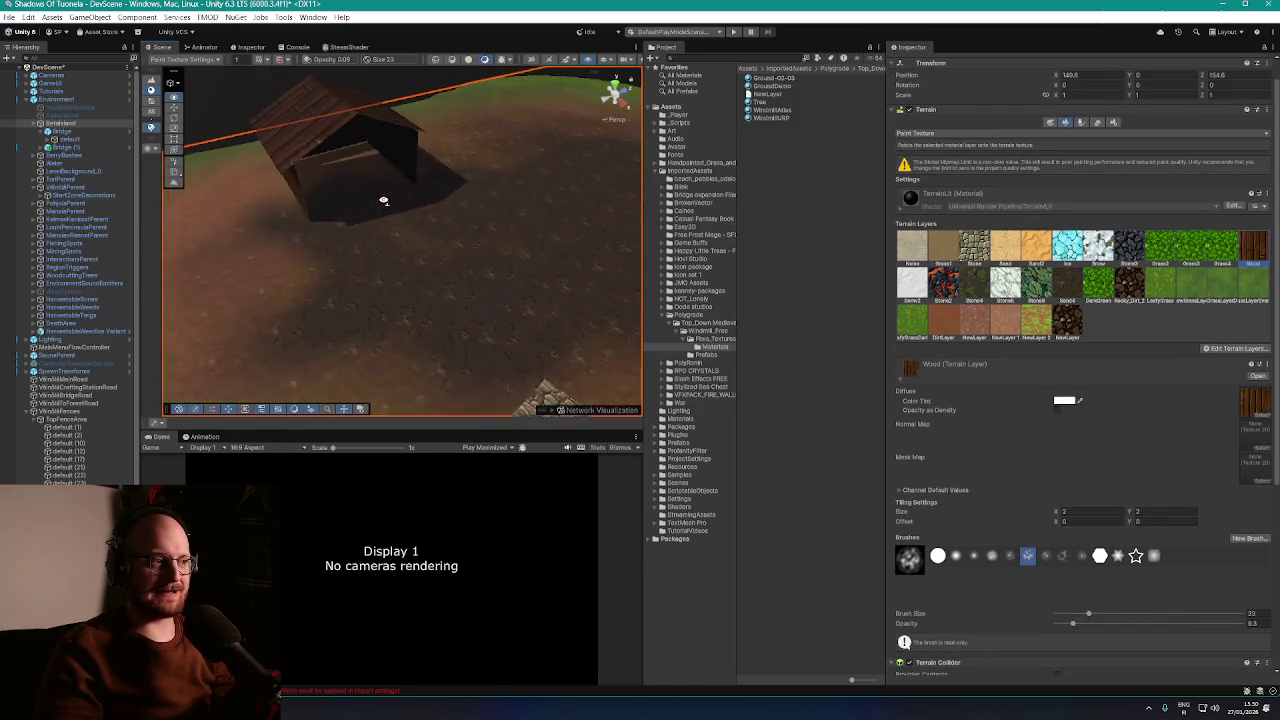
{"action": "mouse_move", "coordinate": [423, 243]}
{"action": "left_mouse_down"}
{"action": "mouse_move", "coordinate": [557, 223]}
{"action": "mouse_move", "coordinate": [457, 240]}
{"action": "mouse_move", "coordinate": [366, 180]}
{"action": "mouse_move", "coordinate": [483, 251]}
{"action": "mouse_move", "coordinate": [437, 191]}
{"action": "mouse_move", "coordinate": [398, 232]}
{"action": "left_mouse_up"}
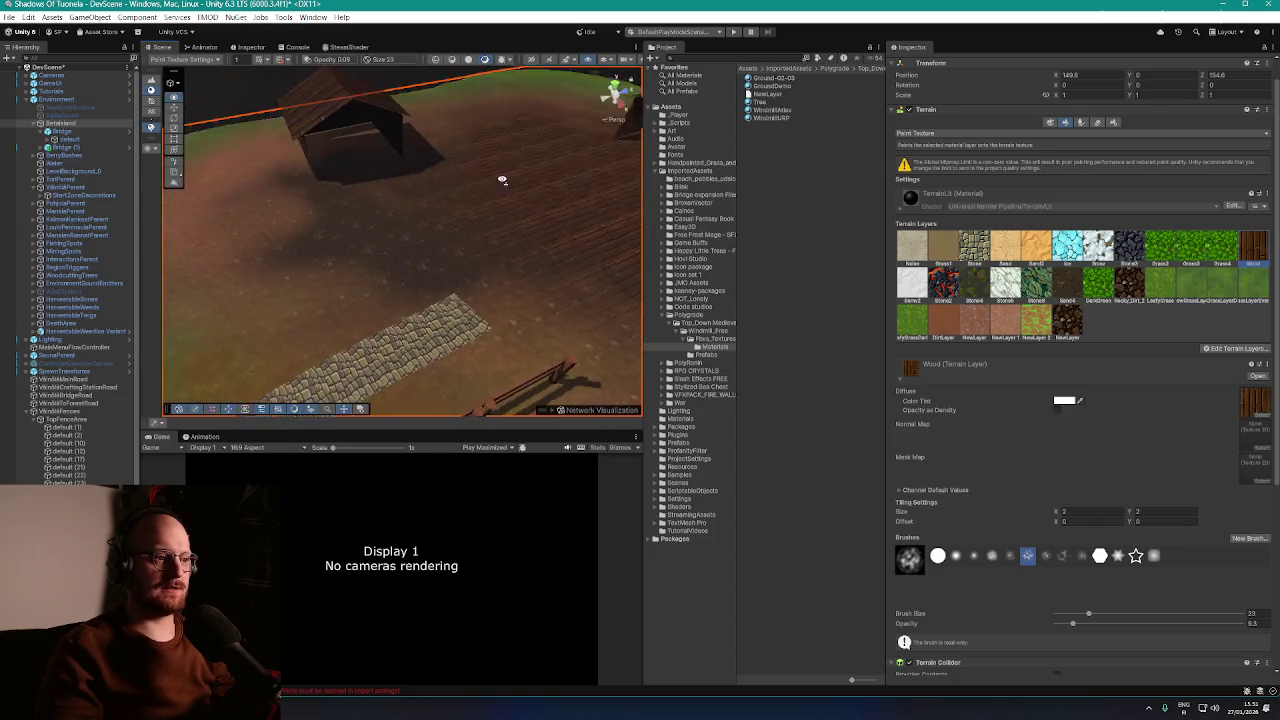
{"action": "mouse_move", "coordinate": [502, 180]}
{"action": "left_mouse_down"}
{"action": "mouse_move", "coordinate": [475, 195]}
{"action": "mouse_move", "coordinate": [584, 189]}
{"action": "left_mouse_up"}
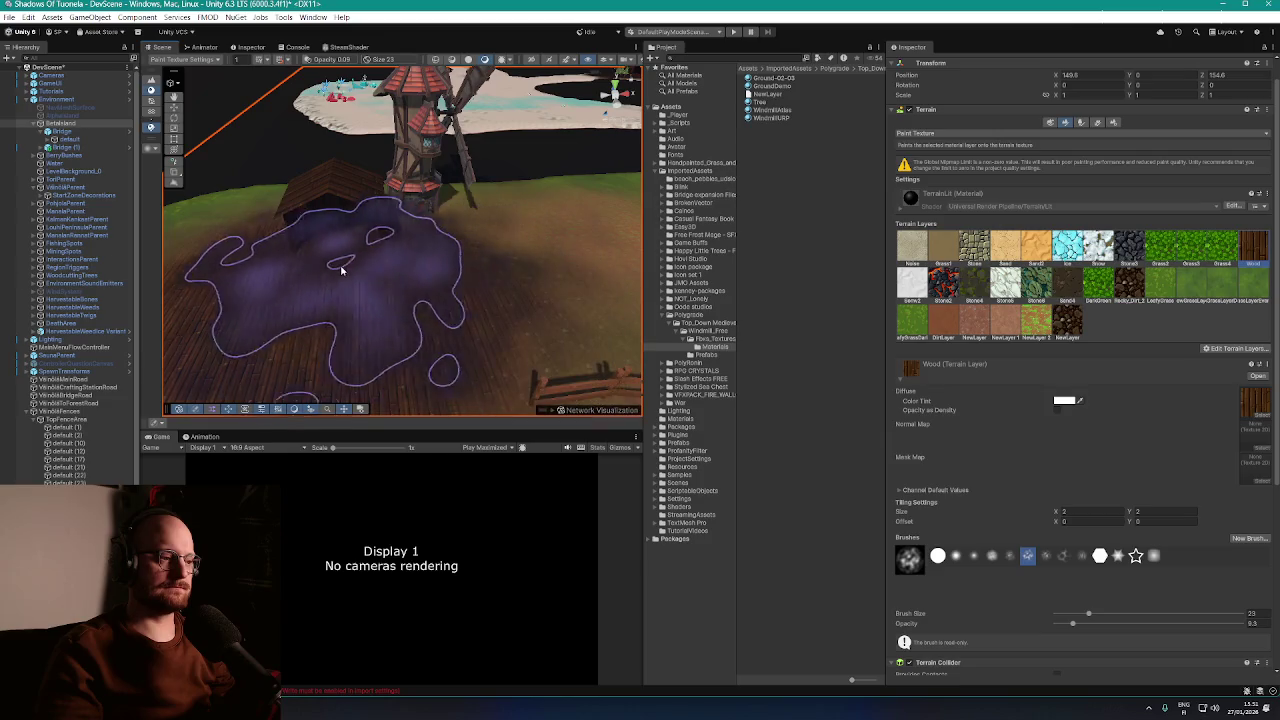
{"action": "scroll", "coordinate": [228, 328], "scroll_direction": "down", "scroll_amount": 5}
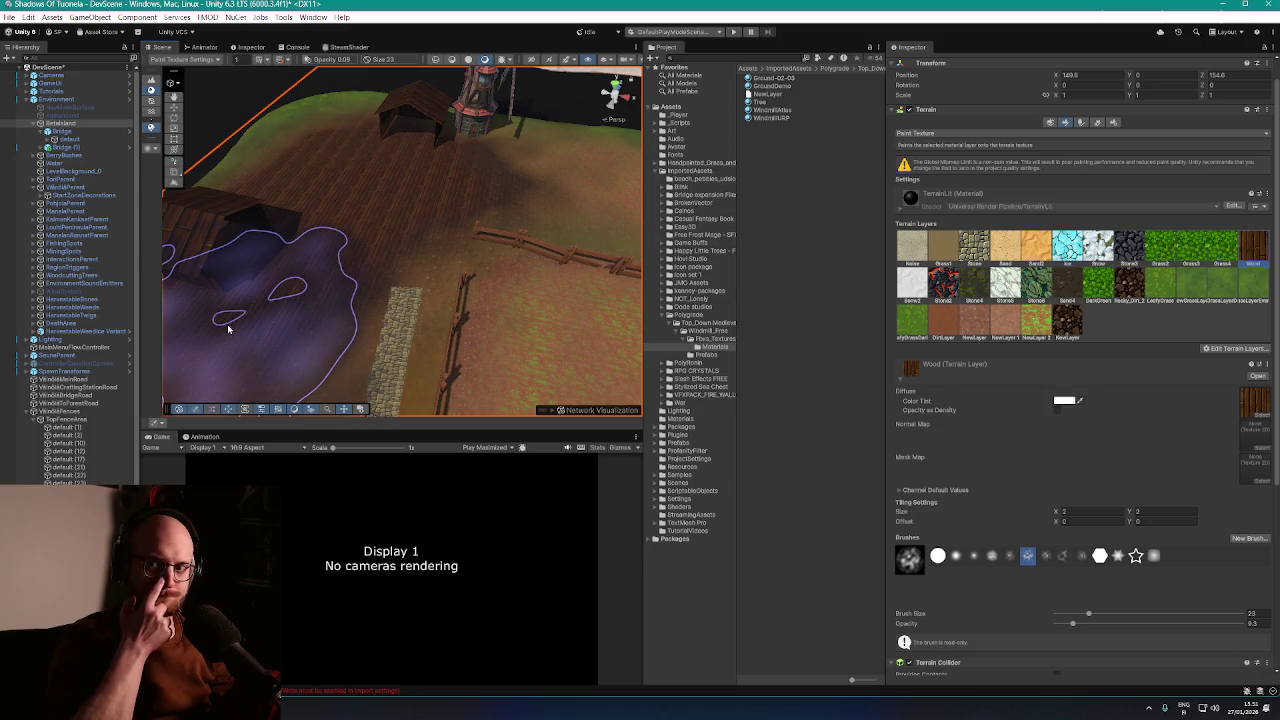
{"action": "mouse_move", "coordinate": [400, 343]}
{"action": "left_mouse_down"}
{"action": "mouse_move", "coordinate": [398, 316]}
{"action": "mouse_move", "coordinate": [260, 249]}
{"action": "mouse_move", "coordinate": [252, 265]}
{"action": "mouse_move", "coordinate": [409, 266]}
{"action": "mouse_move", "coordinate": [543, 286]}
{"action": "mouse_move", "coordinate": [509, 260]}
{"action": "mouse_move", "coordinate": [524, 254]}
{"action": "mouse_move", "coordinate": [509, 271]}
{"action": "left_mouse_up"}
{"action": "scroll", "coordinate": [1172, 310], "scroll_direction": "down", "scroll_amount": 2}
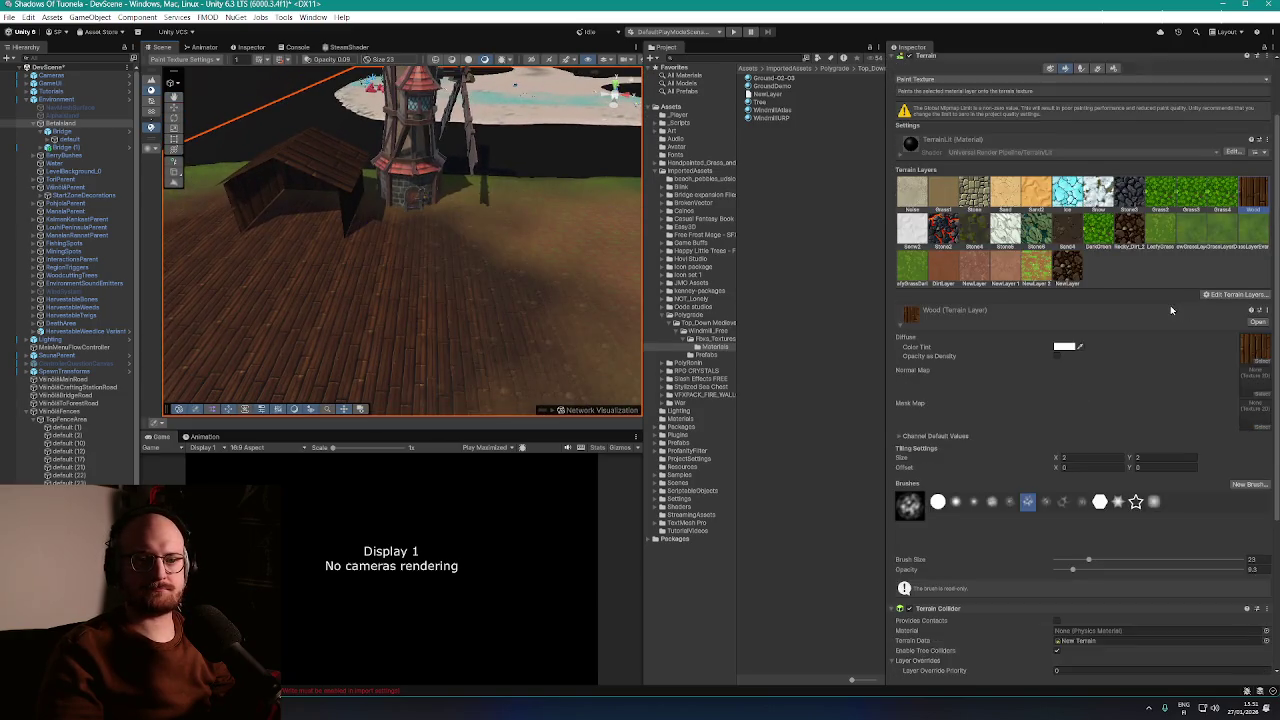
{"action": "scroll", "coordinate": [1170, 308], "scroll_direction": "down", "scroll_amount": 7}
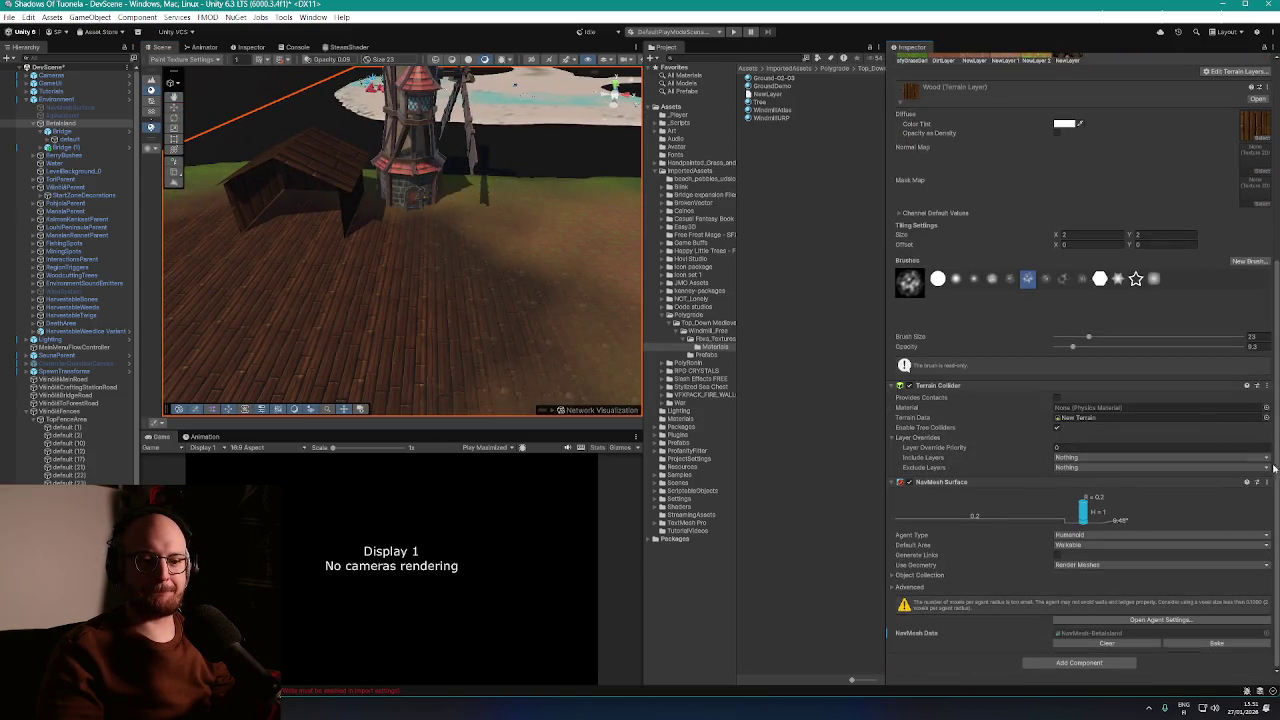
{"action": "scroll", "coordinate": [1270, 390], "scroll_direction": "up", "scroll_amount": 10}
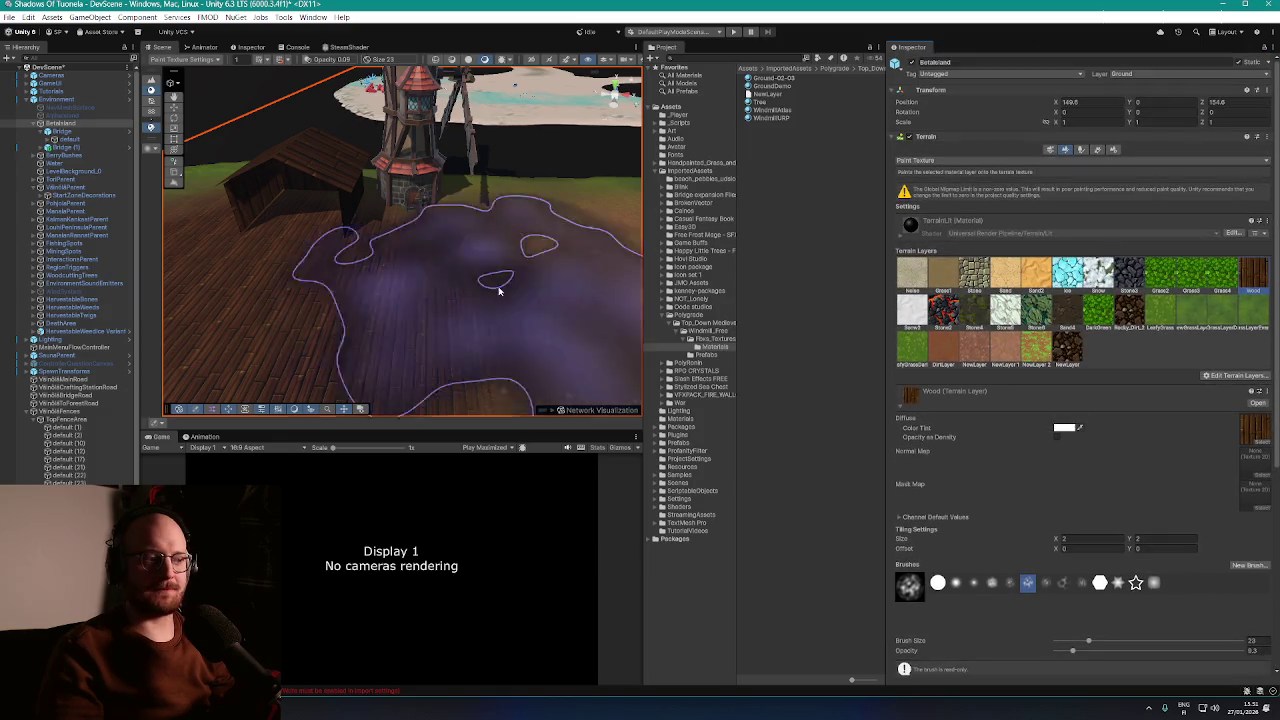
{"action": "mouse_move", "coordinate": [491, 277]}
{"action": "left_mouse_down"}
{"action": "mouse_move", "coordinate": [523, 323]}
{"action": "mouse_move", "coordinate": [603, 292]}
{"action": "mouse_move", "coordinate": [466, 317]}
{"action": "mouse_move", "coordinate": [615, 289]}
{"action": "mouse_move", "coordinate": [494, 314]}
{"action": "mouse_move", "coordinate": [506, 348]}
{"action": "mouse_move", "coordinate": [523, 300]}
{"action": "mouse_move", "coordinate": [561, 295]}
{"action": "mouse_move", "coordinate": [508, 305]}
{"action": "left_mouse_up"}
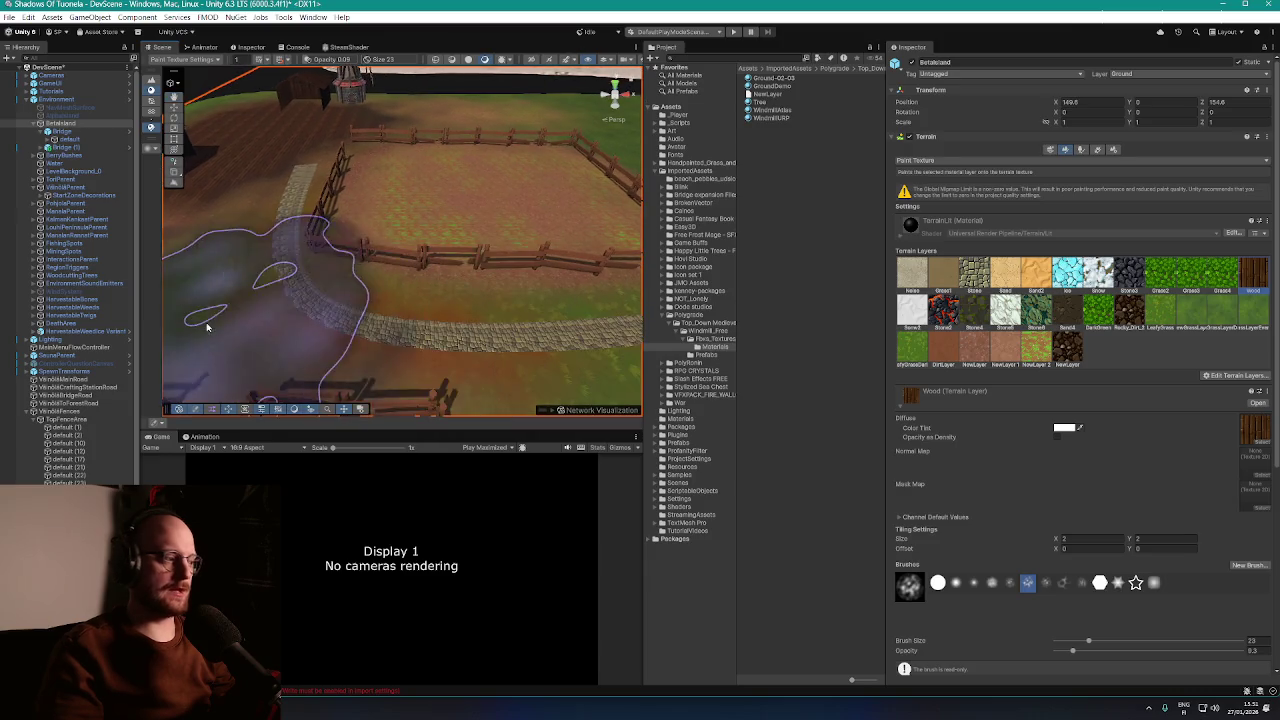
Frame the TopFenceArea fence pen, collapse its children, then select and frame VilinbilMainRoad
{"action": "double_click", "coordinate": [63, 421]}
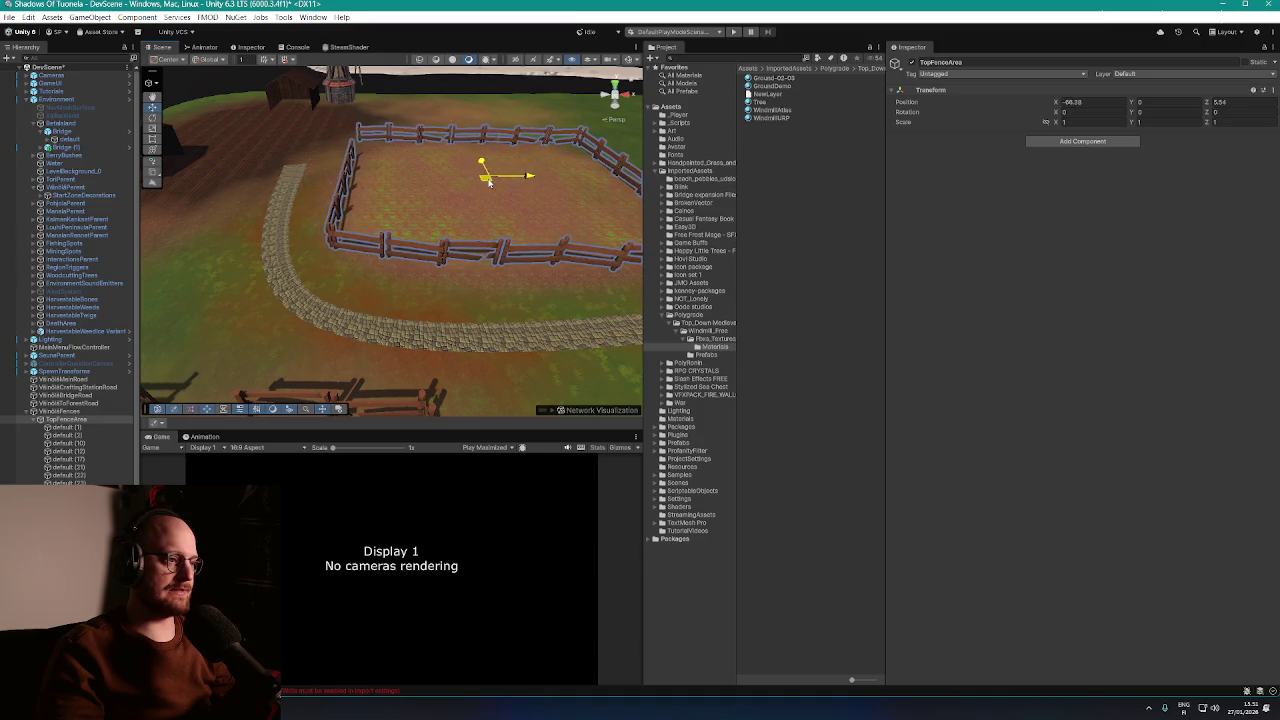
{"action": "scroll", "coordinate": [489, 183], "scroll_direction": "down", "scroll_amount": 3}
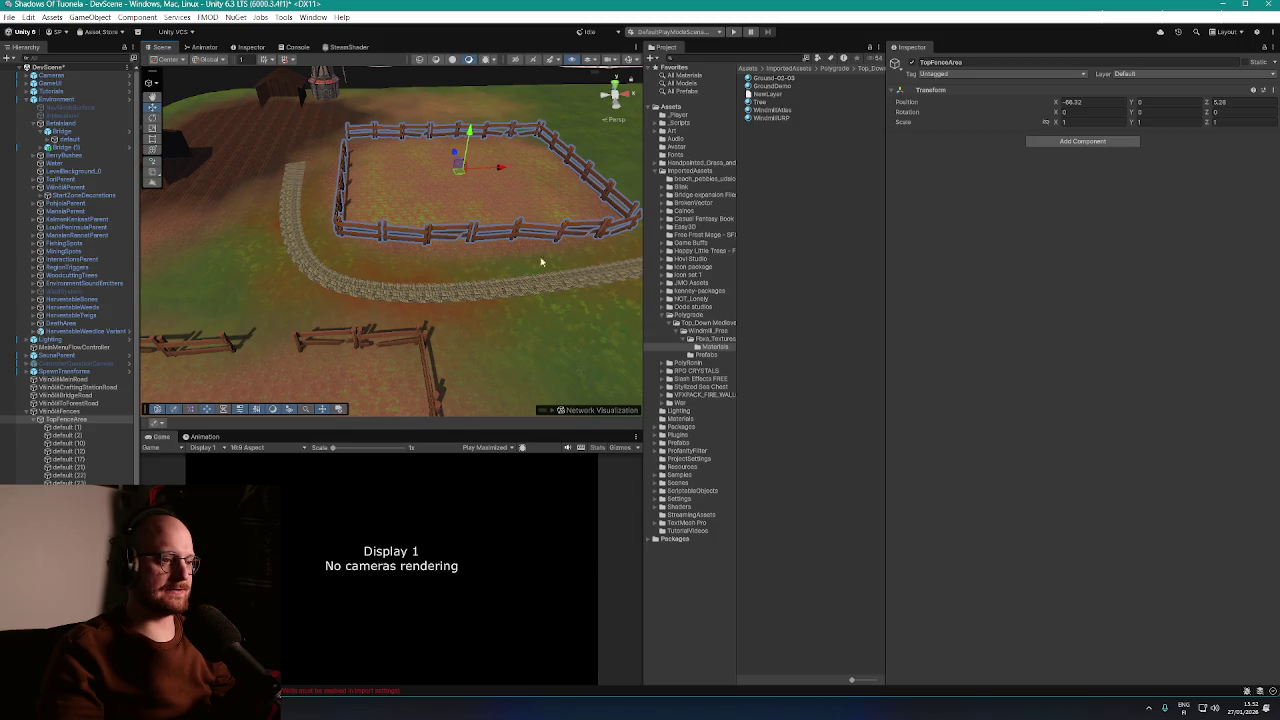
{"action": "left_click_drag", "start_coordinate": [563, 260], "coordinate": [284, 381]}
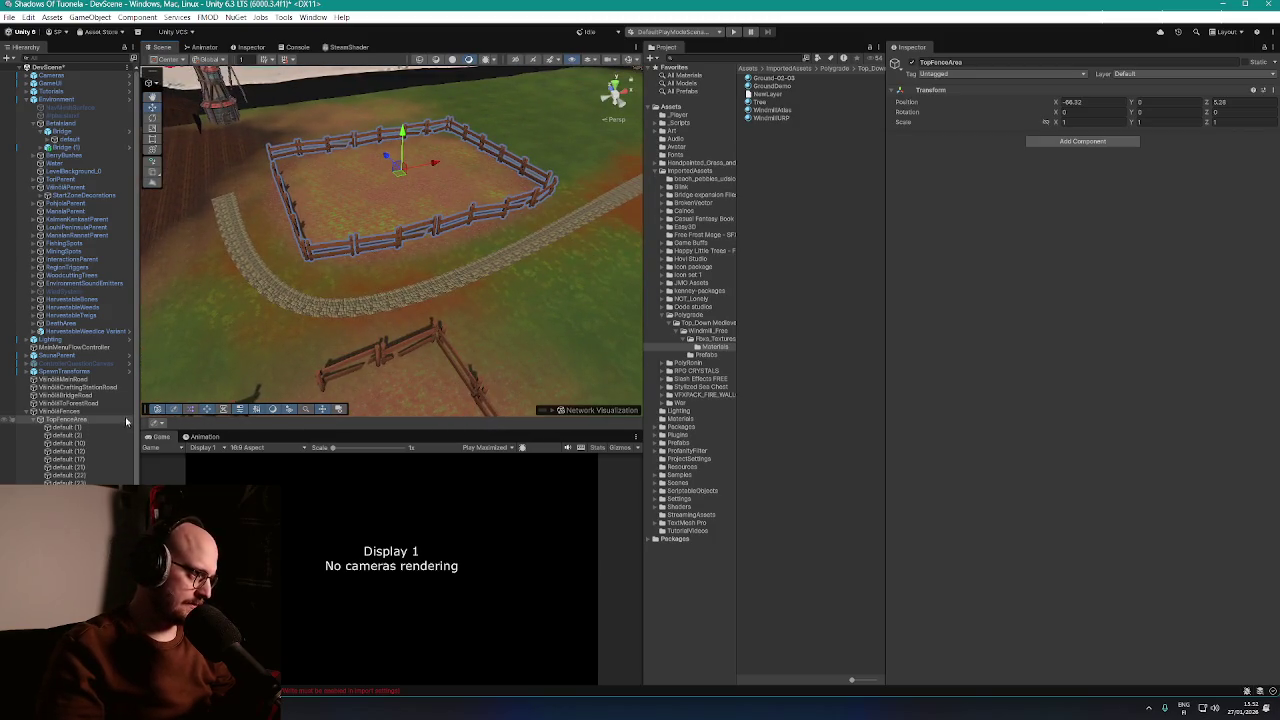
{"action": "scroll", "coordinate": [100, 400], "scroll_direction": "down", "scroll_amount": 2}
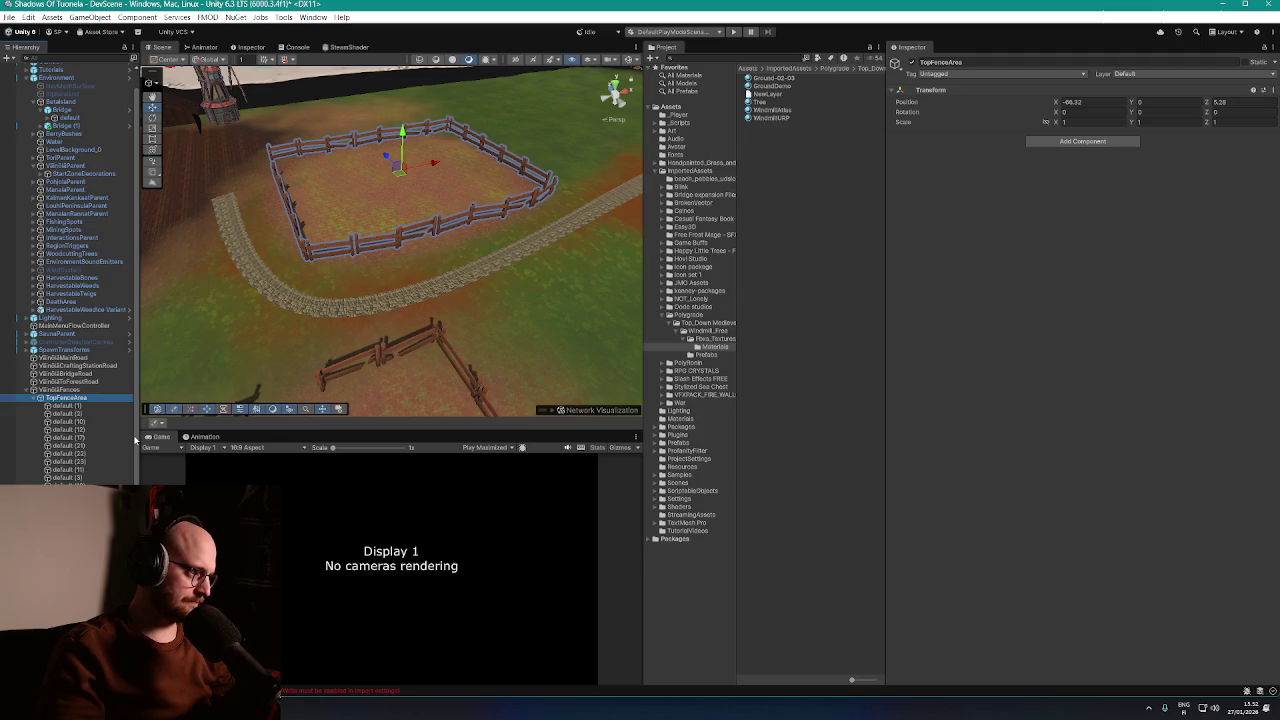
{"action": "left_click", "coordinate": [37, 398]}
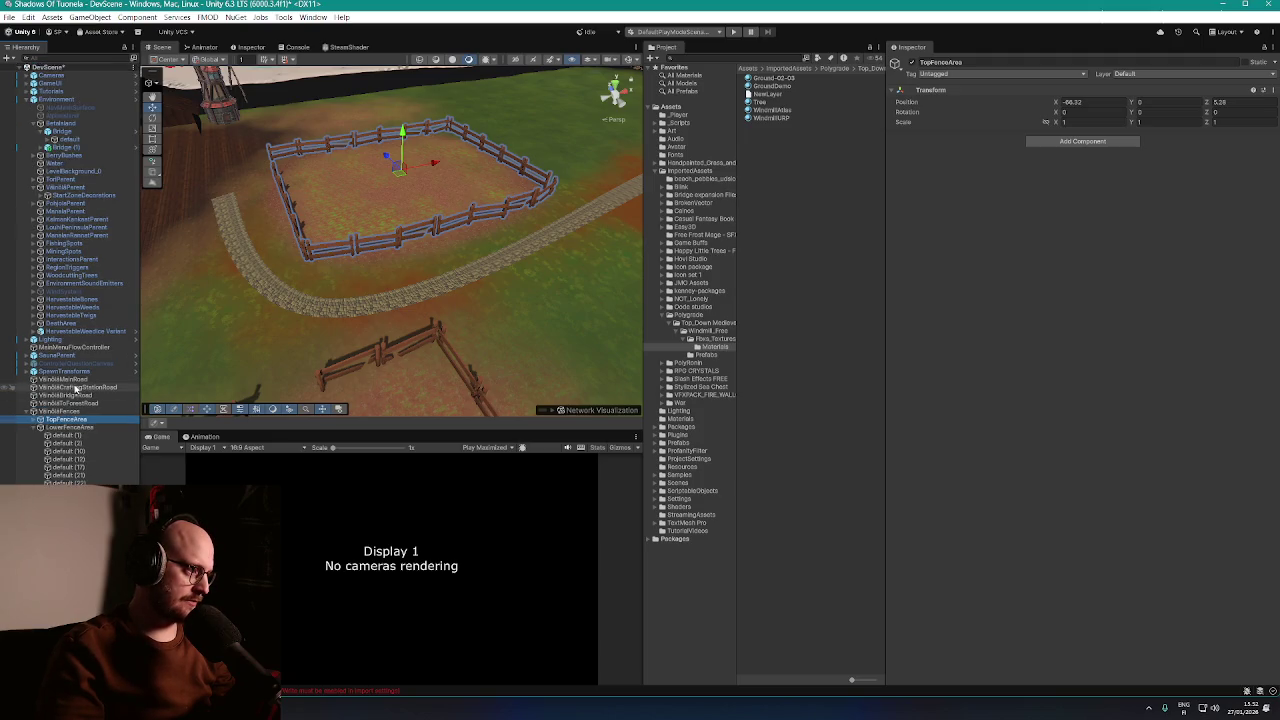
{"action": "double_click", "coordinate": [75, 380]}
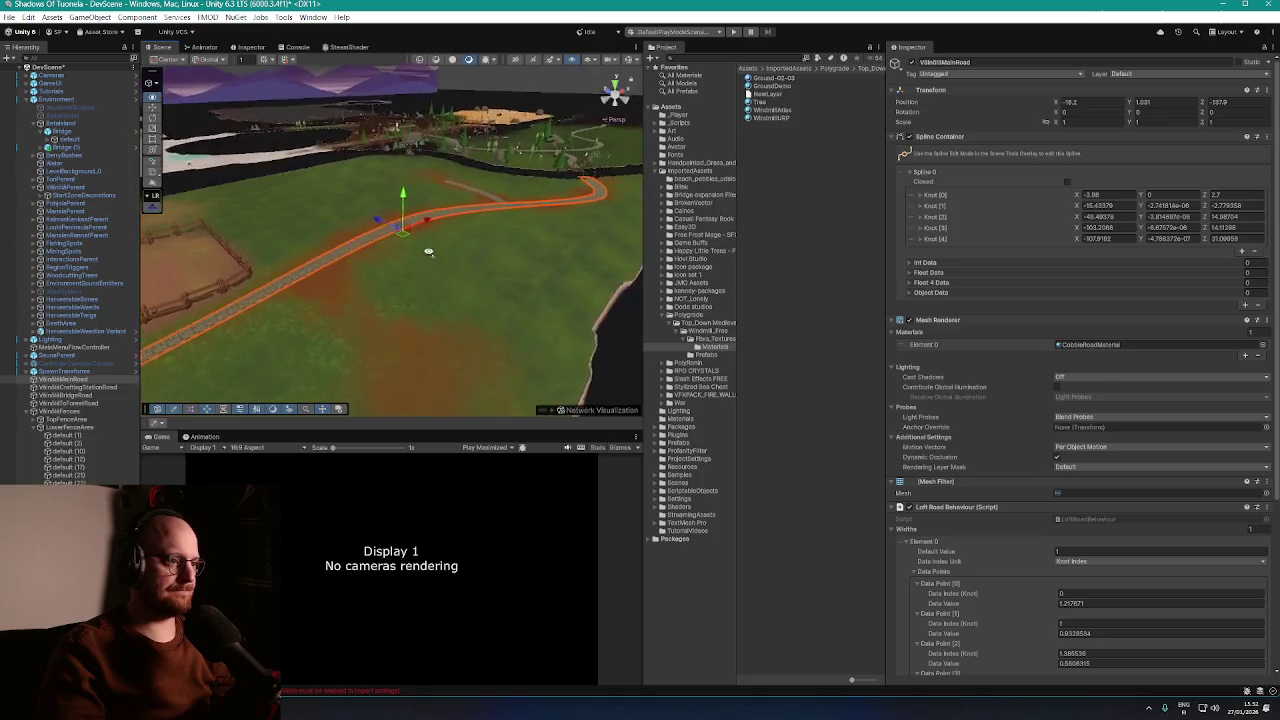
Duplicate the cobble main road and move the copy beside the original, to about X -13.8, Z -104.5
{"action": "mouse_move", "coordinate": [428, 252]}
{"action": "left_mouse_down"}
{"action": "mouse_move", "coordinate": [414, 286]}
{"action": "mouse_move", "coordinate": [391, 294]}
{"action": "mouse_move", "coordinate": [413, 297]}
{"action": "mouse_move", "coordinate": [354, 304]}
{"action": "left_mouse_up"}
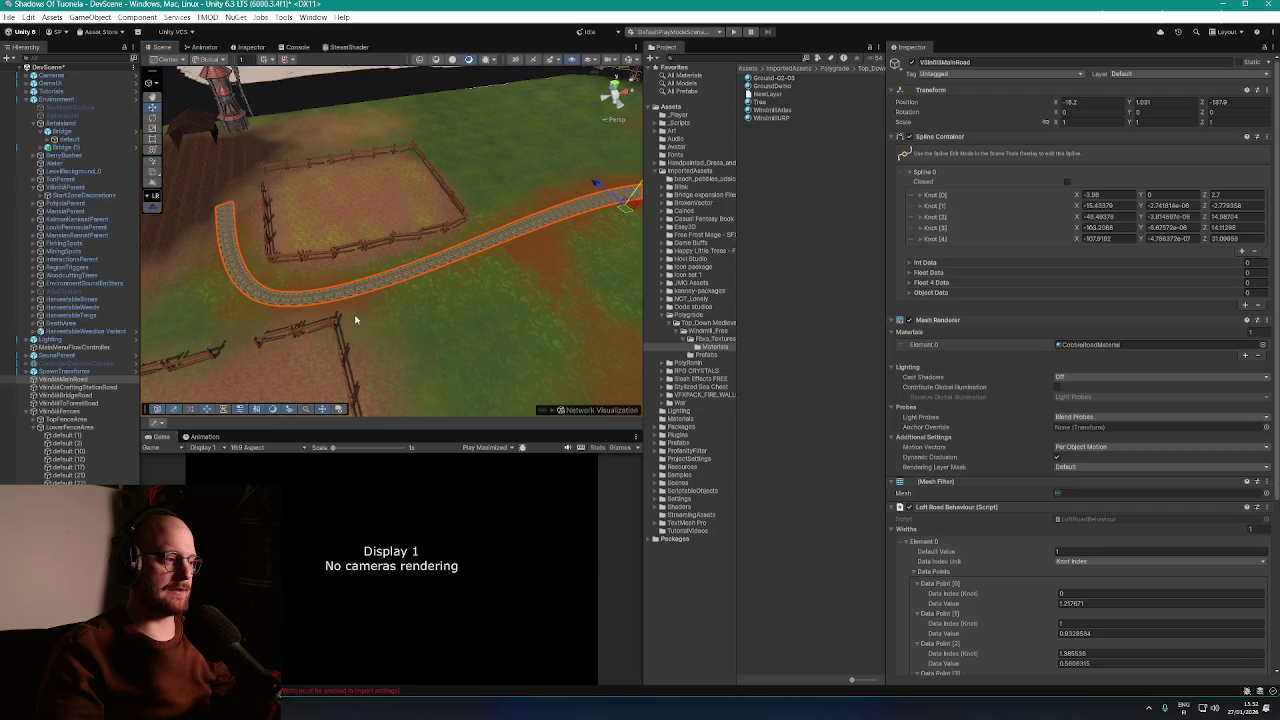
{"action": "key", "text": "ctrl+d"}
{"action": "key", "text": "f"}
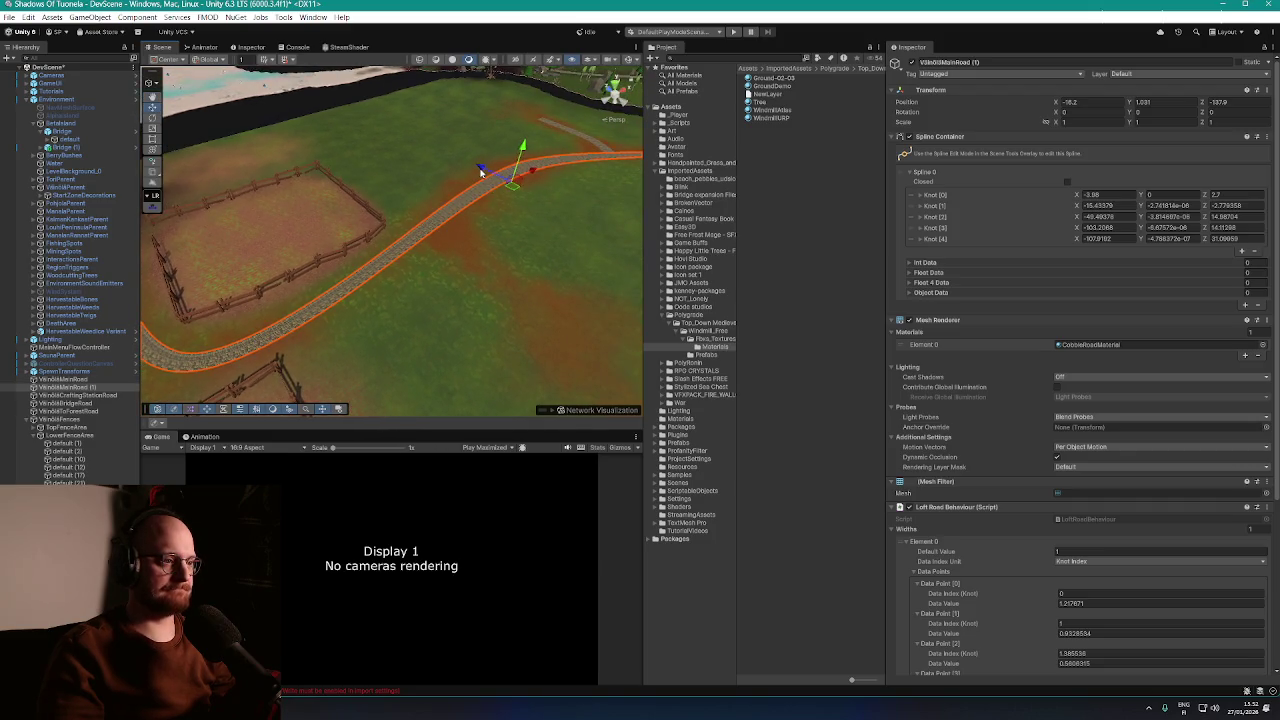
{"action": "mouse_move", "coordinate": [480, 172]}
{"action": "left_mouse_down"}
{"action": "mouse_move", "coordinate": [466, 163]}
{"action": "mouse_move", "coordinate": [391, 214]}
{"action": "mouse_move", "coordinate": [444, 236]}
{"action": "left_mouse_up"}
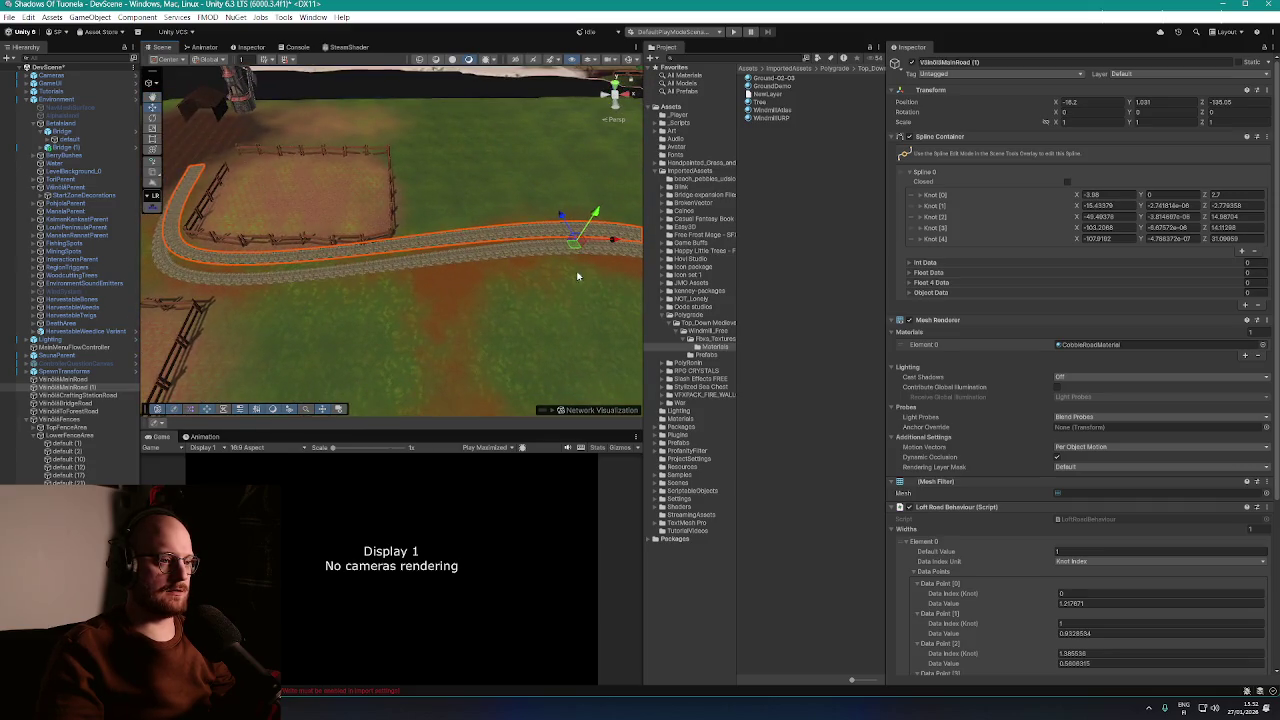
{"action": "left_click_drag", "start_coordinate": [577, 276], "coordinate": [456, 220]}
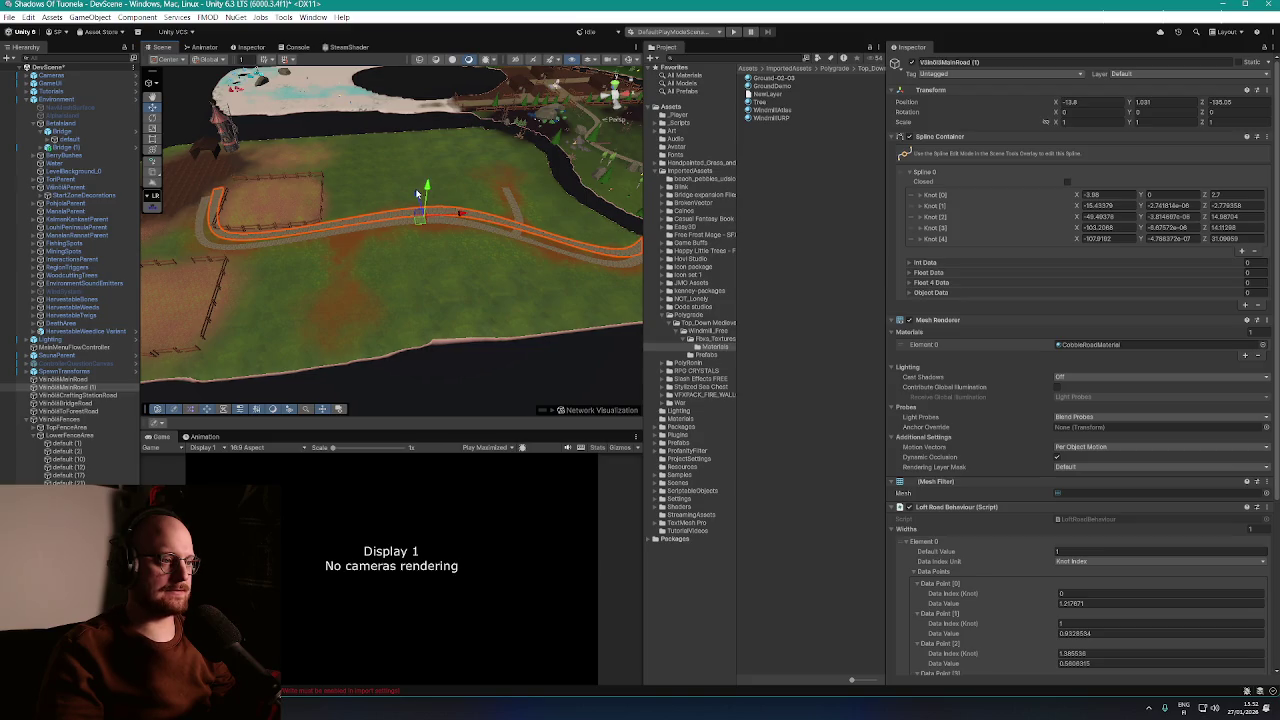
{"action": "left_click_drag", "start_coordinate": [424, 212], "coordinate": [460, 237]}
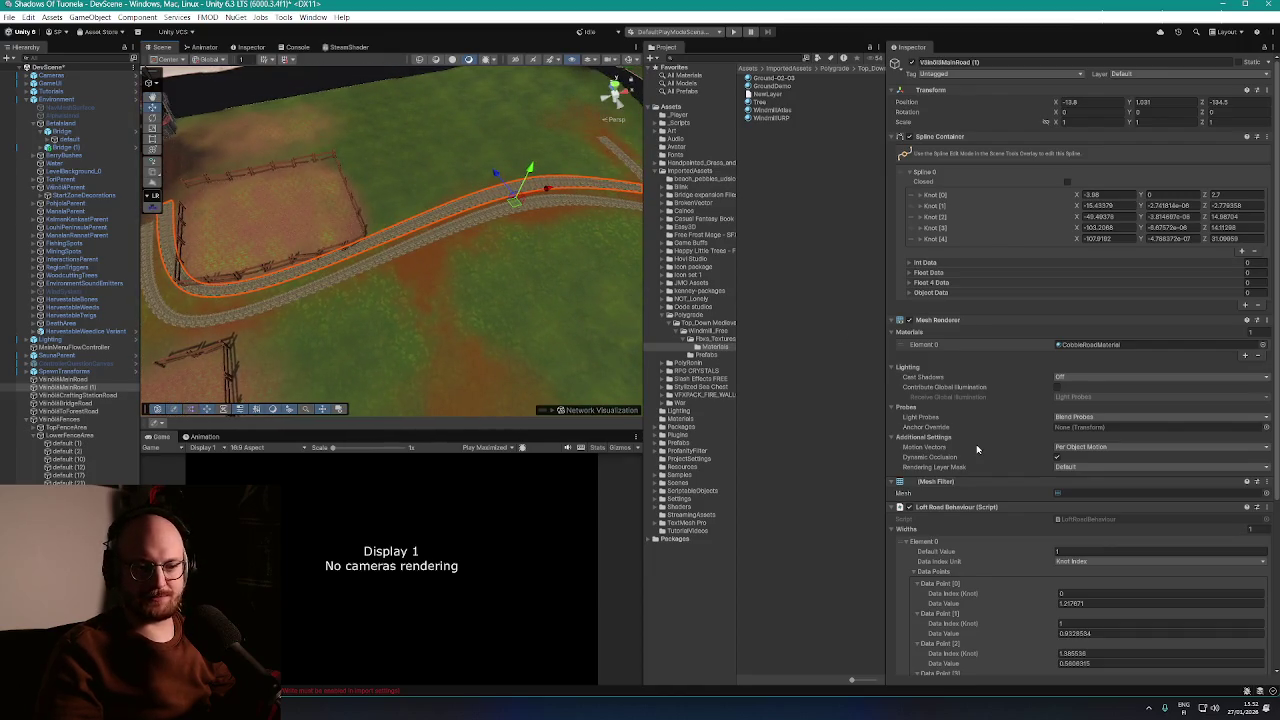
{"action": "scroll", "coordinate": [977, 449], "scroll_direction": "down", "scroll_amount": 5}
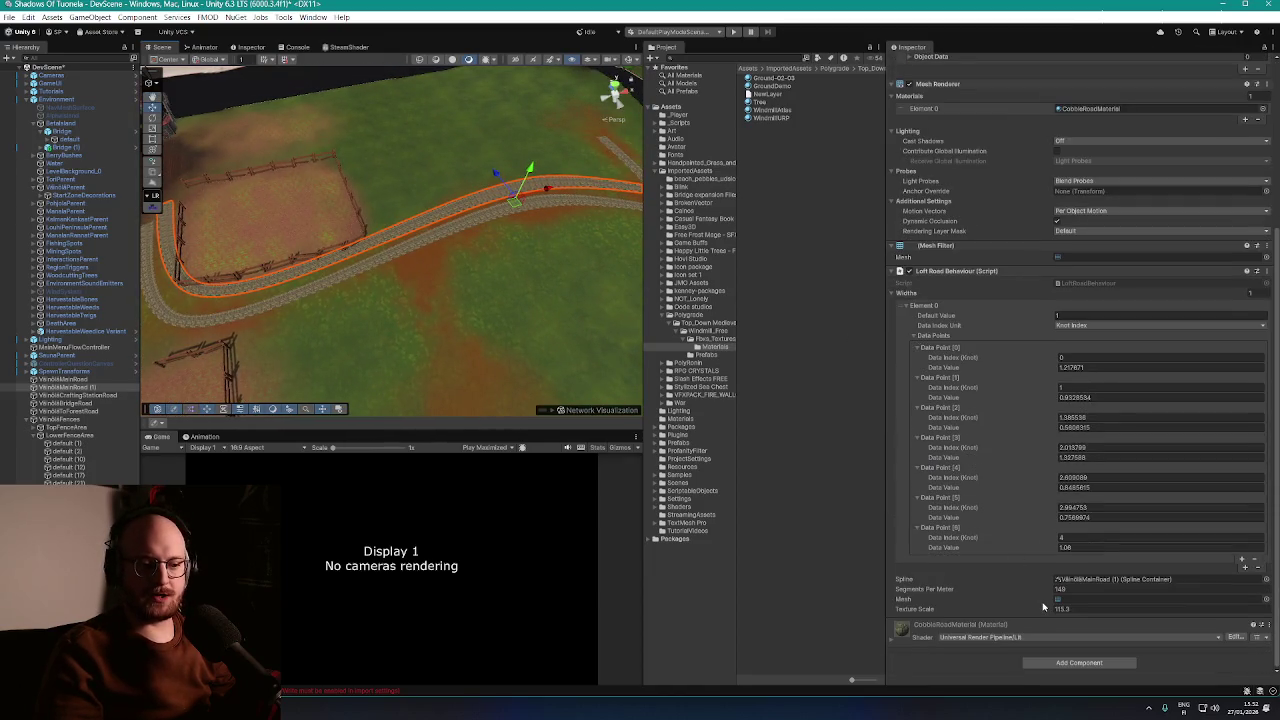
Add a Spline Extrude component to the duplicated road by searching 'line' in Add Component
{"action": "left_click", "coordinate": [1073, 664]}
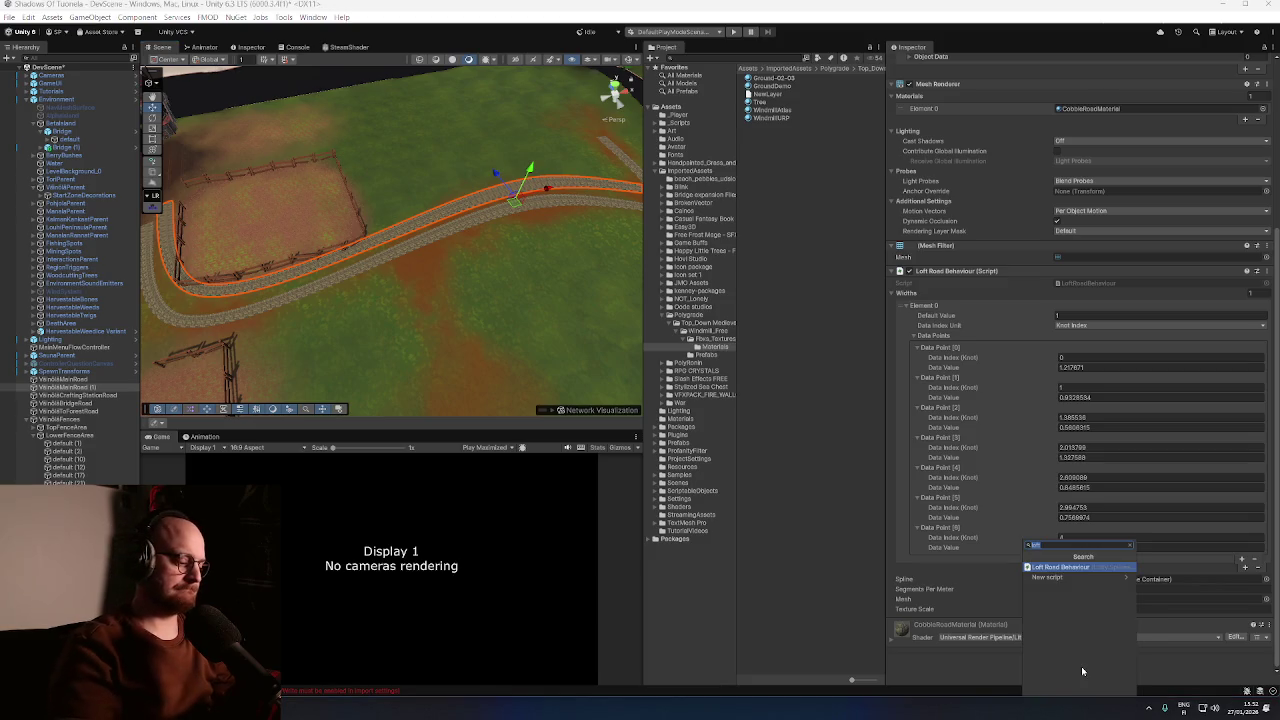
{"action": "key", "text": "BackSpace"}
{"action": "type", "text": "expl"}
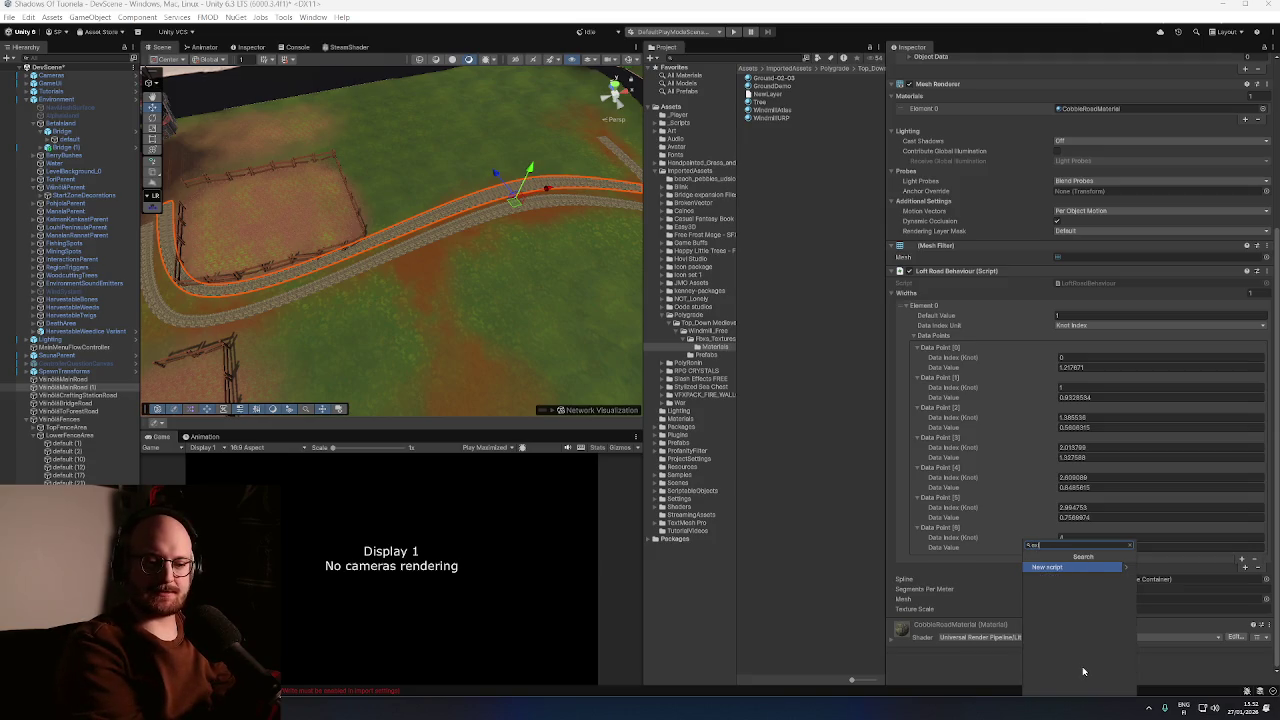
{"action": "key", "text": "BackSpace"}
{"action": "type", "text": "a"}
{"action": "key", "text": "BackSpace"}
{"action": "type", "text": "l"}
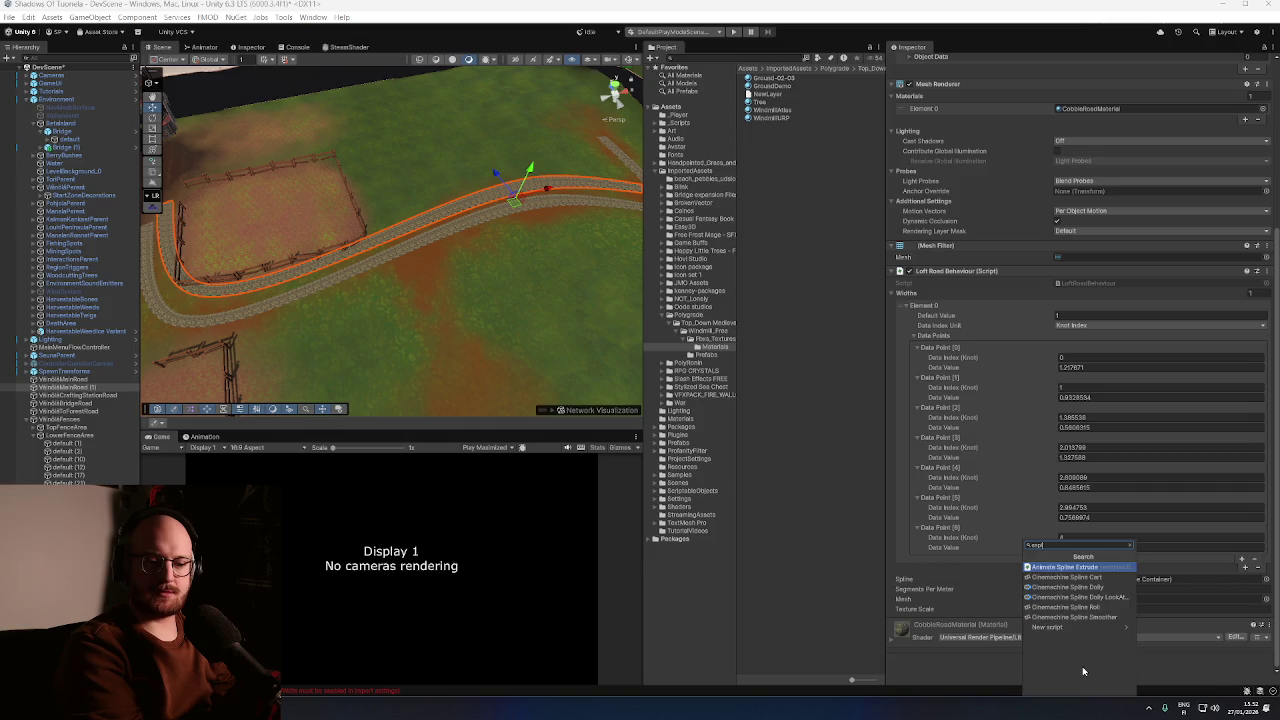
{"action": "type", "text": "ine"}
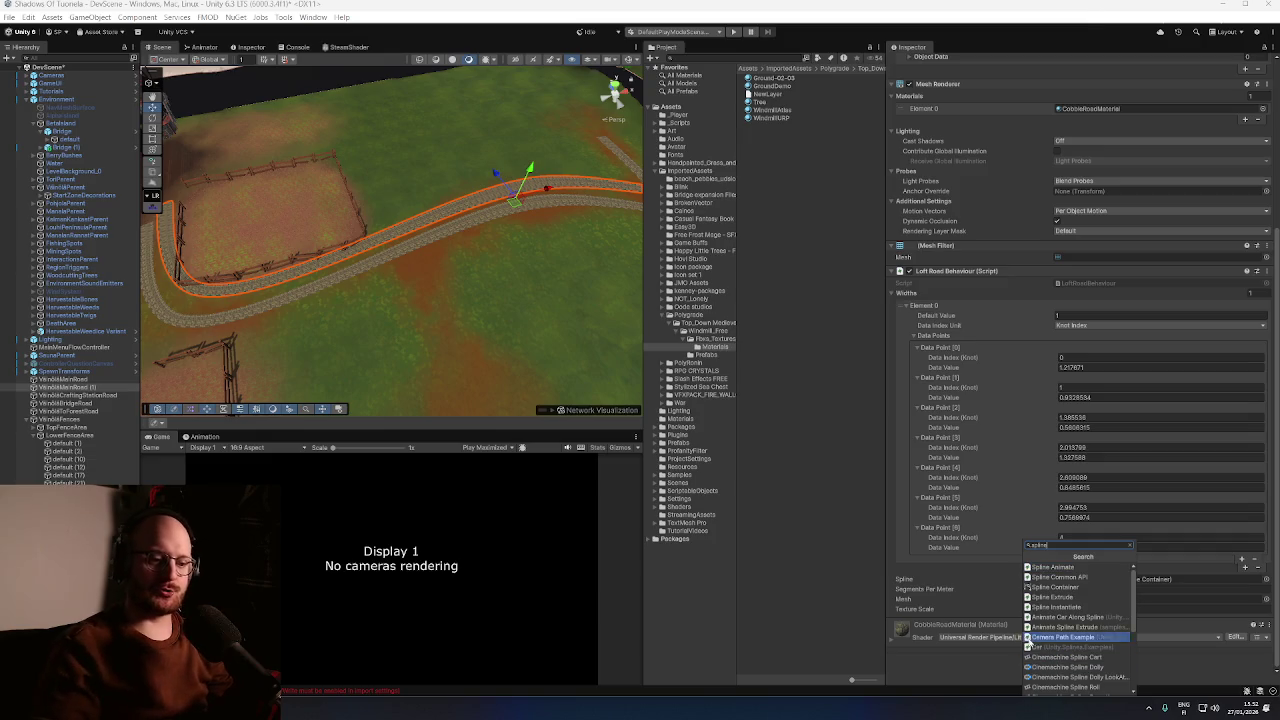
{"action": "left_click", "coordinate": [1055, 597]}
{"action": "mouse_move", "coordinate": [468, 283]}
{"action": "left_mouse_down"}
{"action": "mouse_move", "coordinate": [414, 277]}
{"action": "mouse_move", "coordinate": [420, 265]}
{"action": "mouse_move", "coordinate": [314, 281]}
{"action": "mouse_move", "coordinate": [418, 182]}
{"action": "mouse_move", "coordinate": [334, 193]}
{"action": "mouse_move", "coordinate": [608, 239]}
{"action": "mouse_move", "coordinate": [569, 246]}
{"action": "mouse_move", "coordinate": [503, 306]}
{"action": "mouse_move", "coordinate": [574, 306]}
{"action": "mouse_move", "coordinate": [616, 167]}
{"action": "mouse_move", "coordinate": [552, 216]}
{"action": "left_mouse_up"}
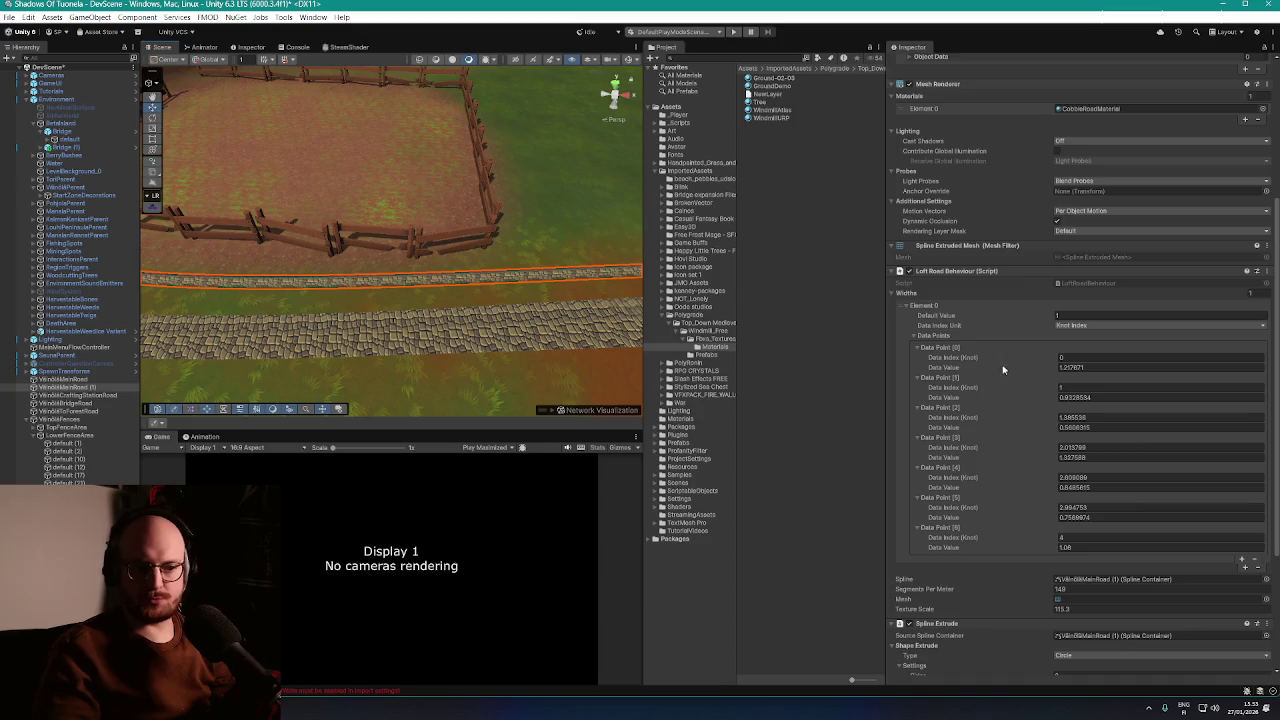
Set the Spline Extrude radius to 0.5
{"action": "scroll", "coordinate": [1003, 370], "scroll_direction": "down", "scroll_amount": 4}
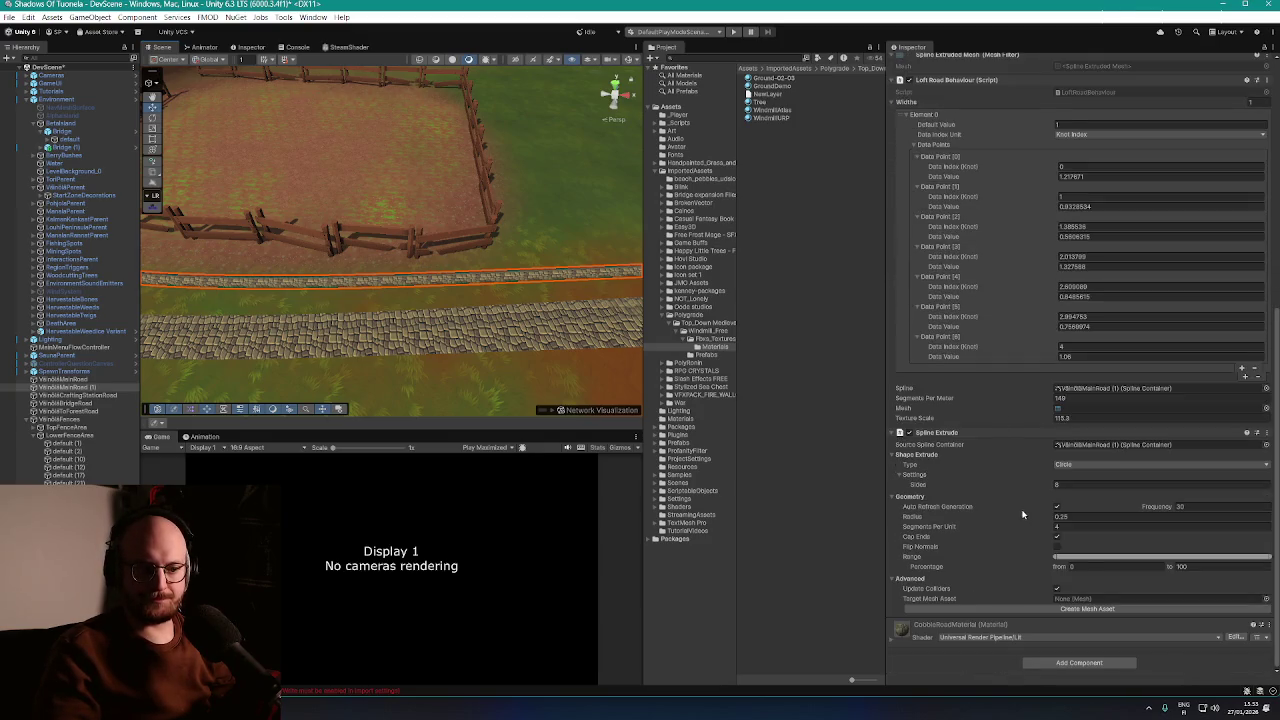
{"action": "mouse_move", "coordinate": [479, 323]}
{"action": "left_mouse_down"}
{"action": "mouse_move", "coordinate": [366, 257]}
{"action": "mouse_move", "coordinate": [500, 215]}
{"action": "left_mouse_up"}
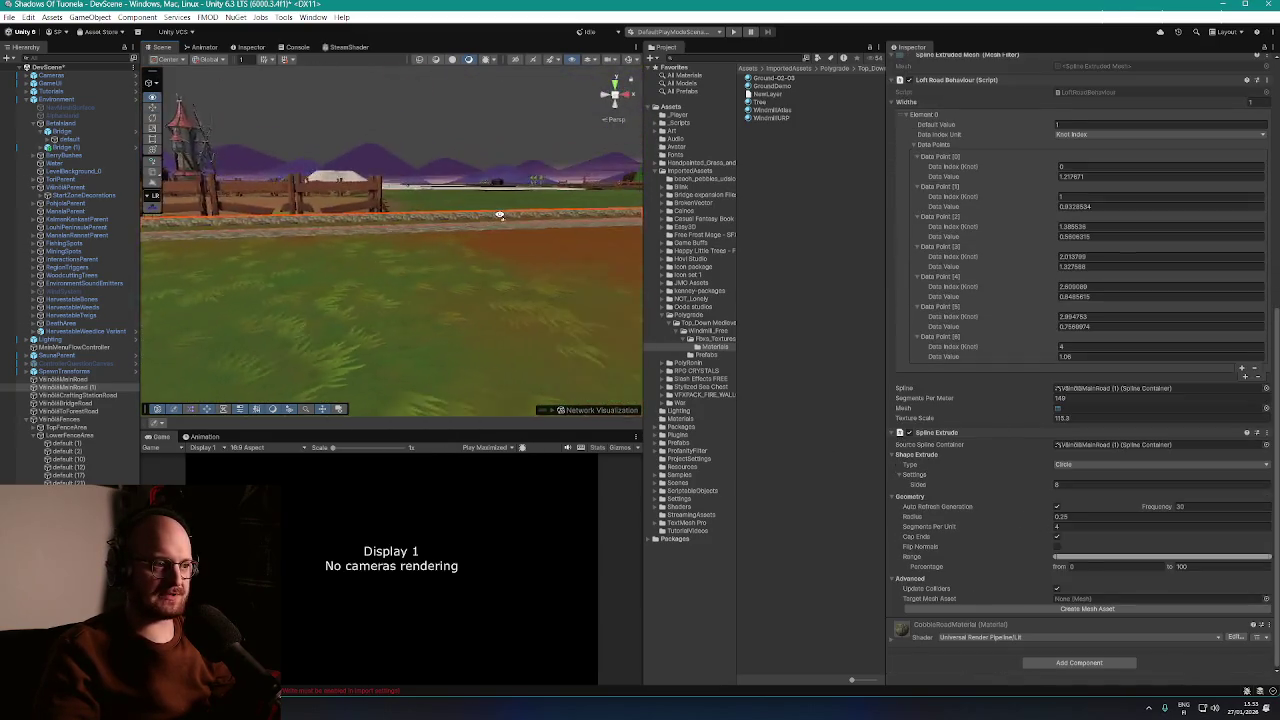
{"action": "left_click_drag", "start_coordinate": [593, 217], "coordinate": [501, 186]}
{"action": "type", "text": "1.4"}
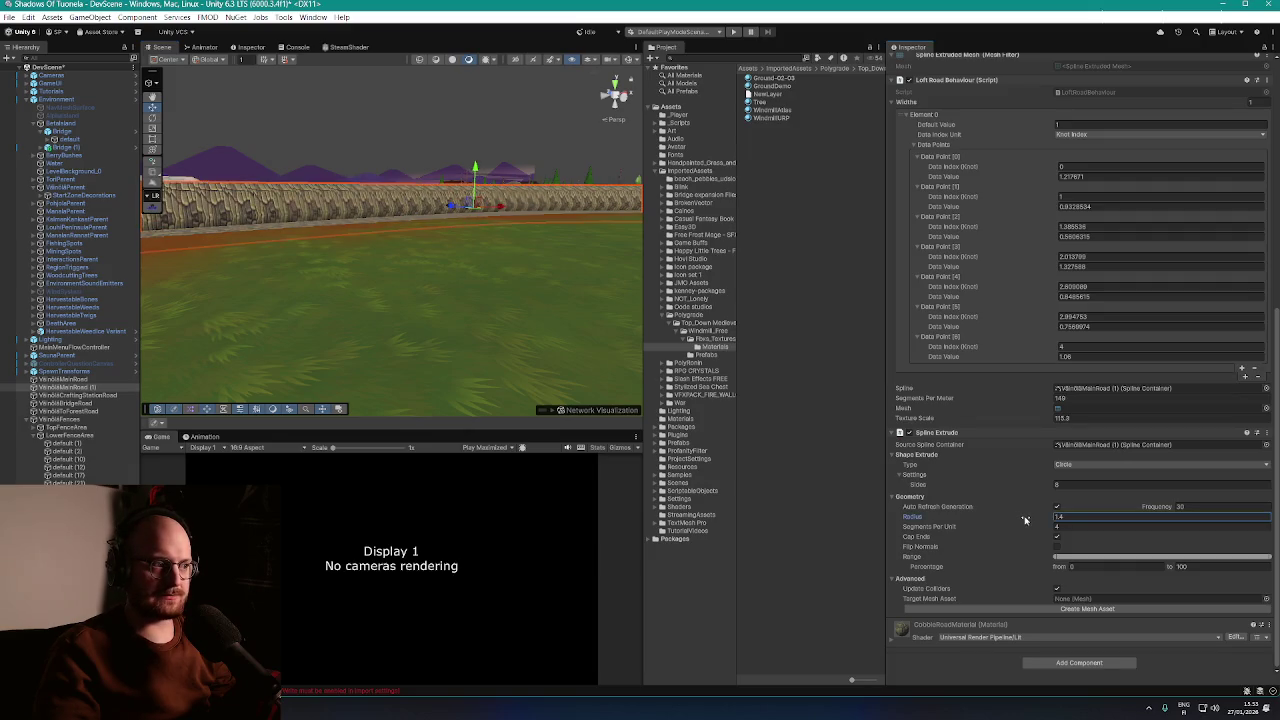
{"action": "type", "text": "0.5"}
{"action": "key", "text": "Return"}
Trim the extrusion Range to roughly 30 to 86 percent of the road
{"action": "mouse_move", "coordinate": [408, 343]}
{"action": "left_mouse_down"}
{"action": "mouse_move", "coordinate": [377, 341]}
{"action": "mouse_move", "coordinate": [489, 346]}
{"action": "mouse_move", "coordinate": [255, 384]}
{"action": "left_mouse_up"}
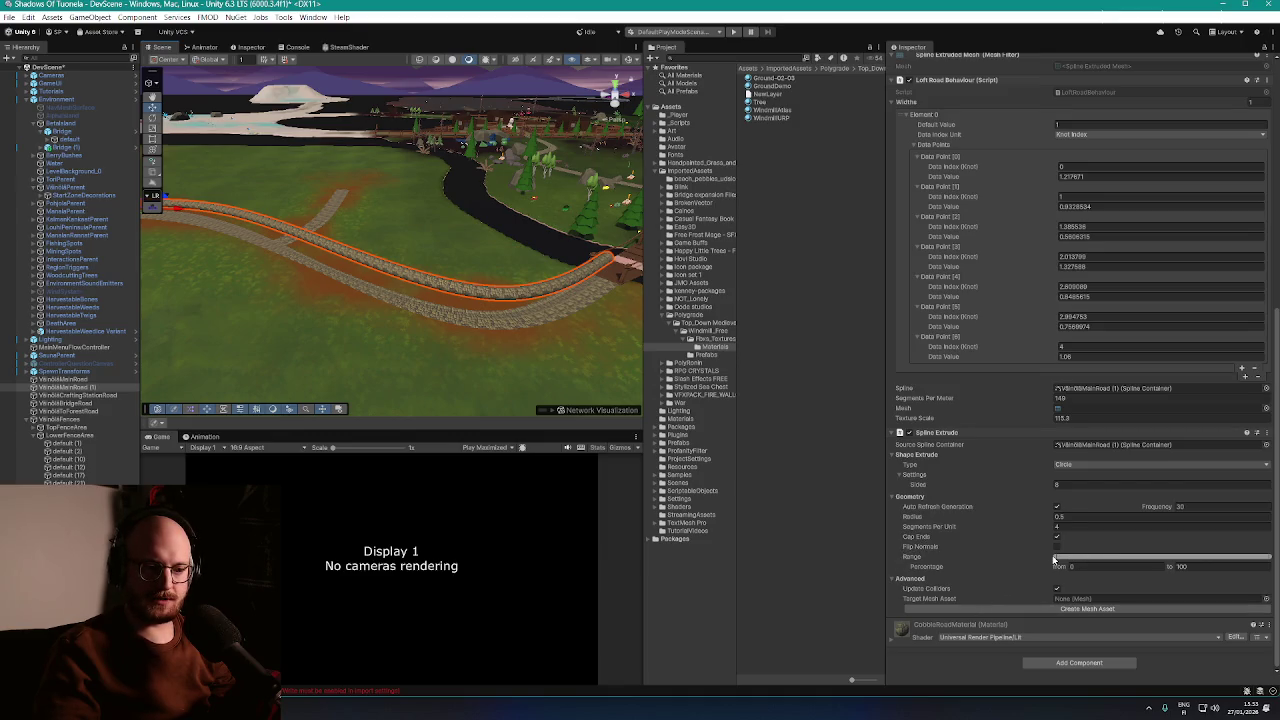
{"action": "left_click_drag", "start_coordinate": [1052, 556], "coordinate": [1054, 556]}
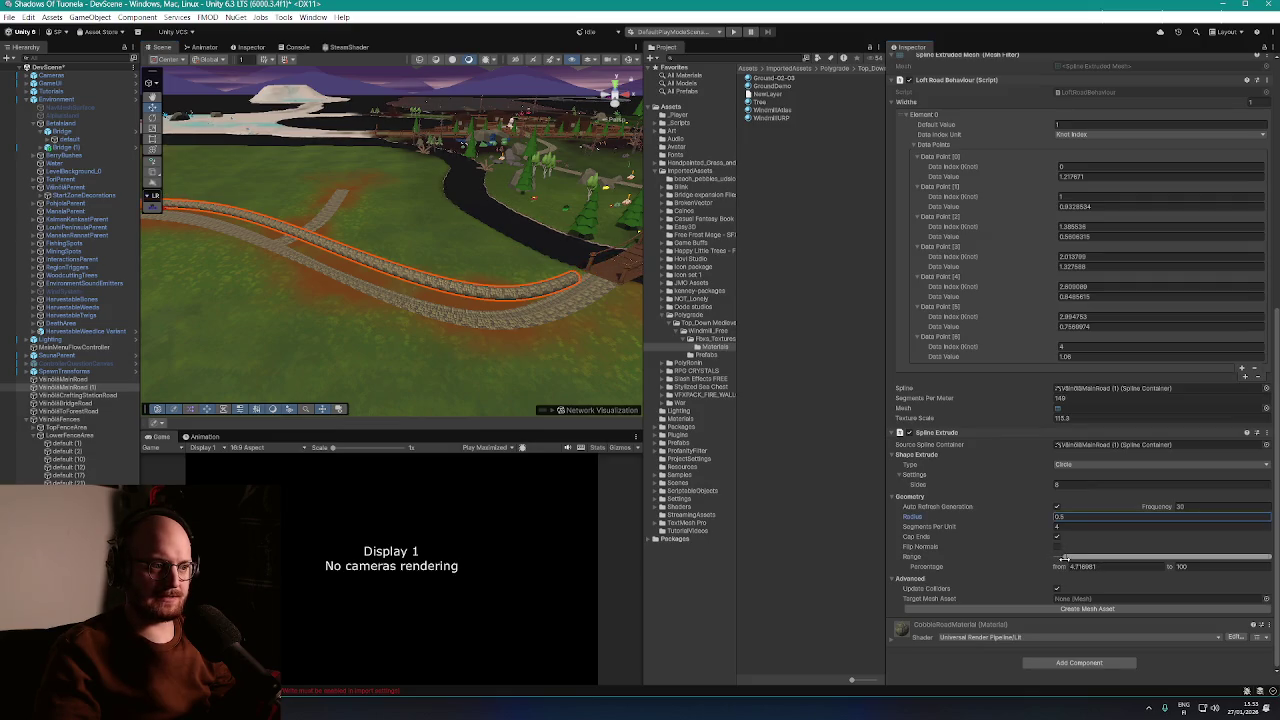
{"action": "left_click_drag", "start_coordinate": [1076, 563], "coordinate": [1116, 577]}
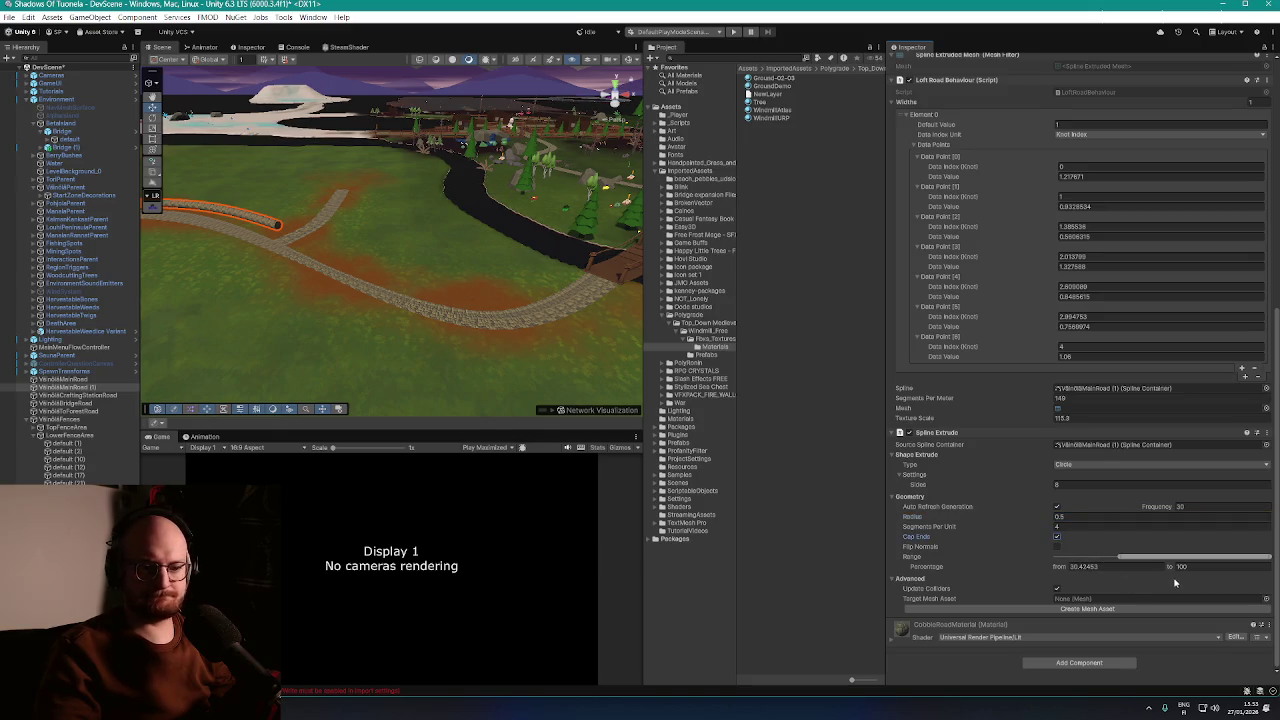
{"action": "mouse_move", "coordinate": [620, 266]}
{"action": "left_mouse_down"}
{"action": "mouse_move", "coordinate": [357, 337]}
{"action": "mouse_move", "coordinate": [316, 334]}
{"action": "mouse_move", "coordinate": [334, 349]}
{"action": "mouse_move", "coordinate": [655, 333]}
{"action": "left_mouse_up"}
{"action": "left_click_drag", "start_coordinate": [1268, 556], "coordinate": [1215, 557]}
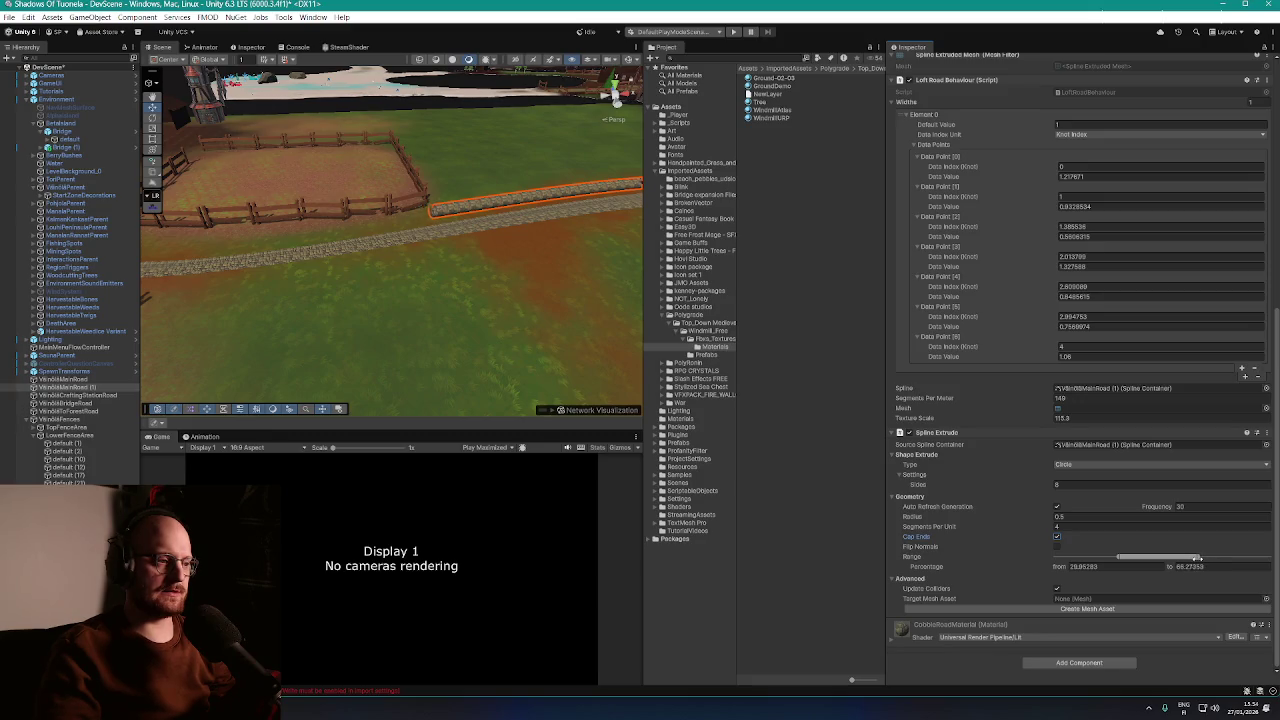
{"action": "mouse_move", "coordinate": [630, 310]}
{"action": "left_mouse_down"}
{"action": "mouse_move", "coordinate": [589, 271]}
{"action": "mouse_move", "coordinate": [520, 283]}
{"action": "mouse_move", "coordinate": [380, 254]}
{"action": "mouse_move", "coordinate": [414, 277]}
{"action": "mouse_move", "coordinate": [490, 270]}
{"action": "left_mouse_up"}
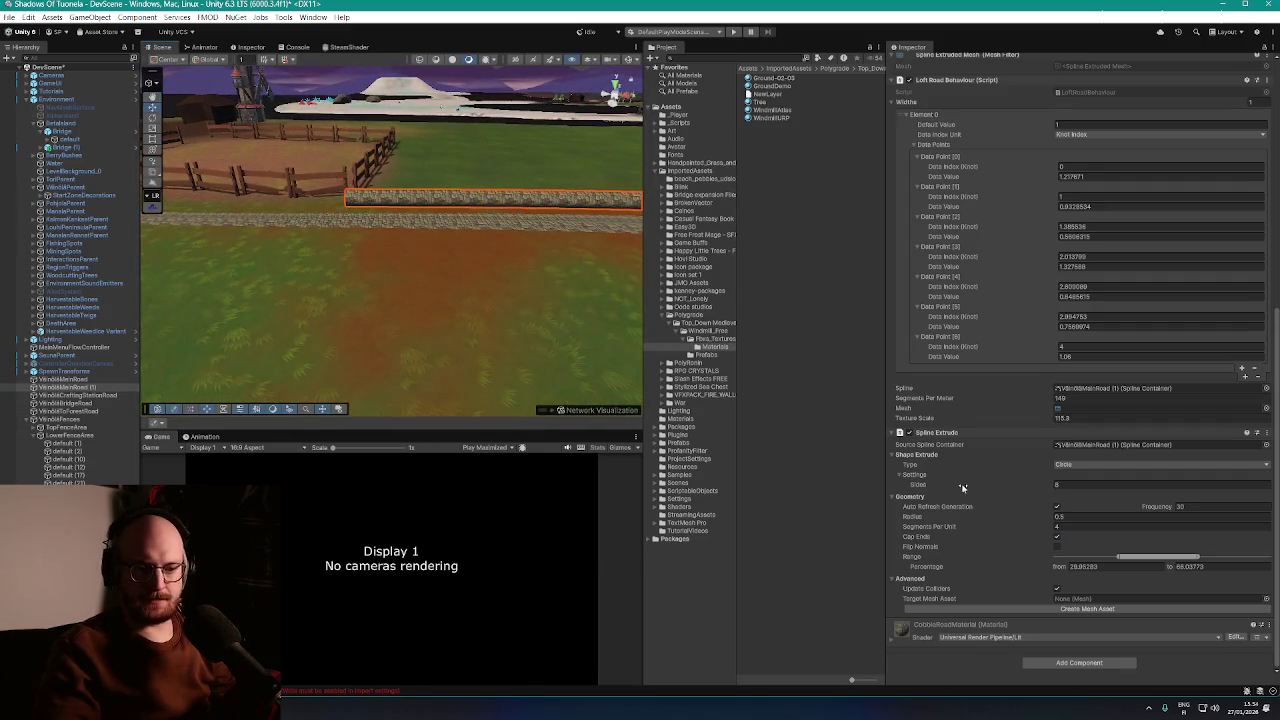
{"action": "mouse_move", "coordinate": [1005, 526]}
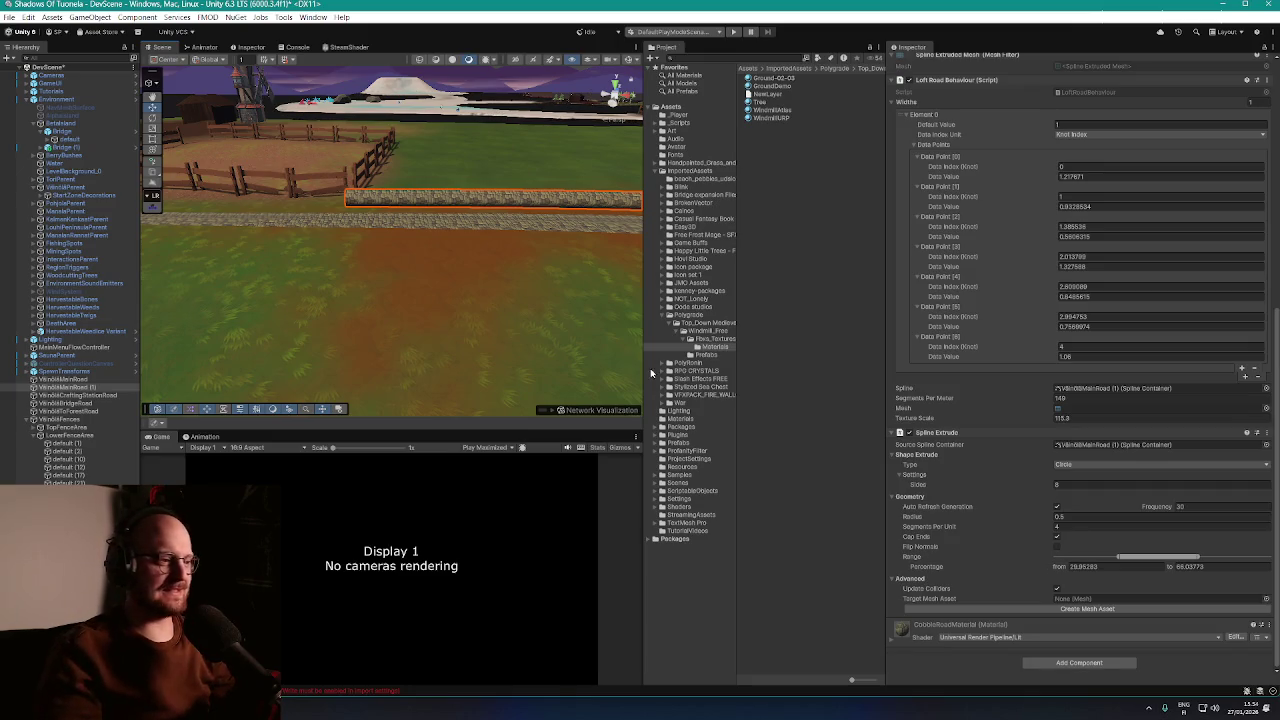
{"action": "left_click_drag", "start_coordinate": [470, 262], "coordinate": [475, 264]}
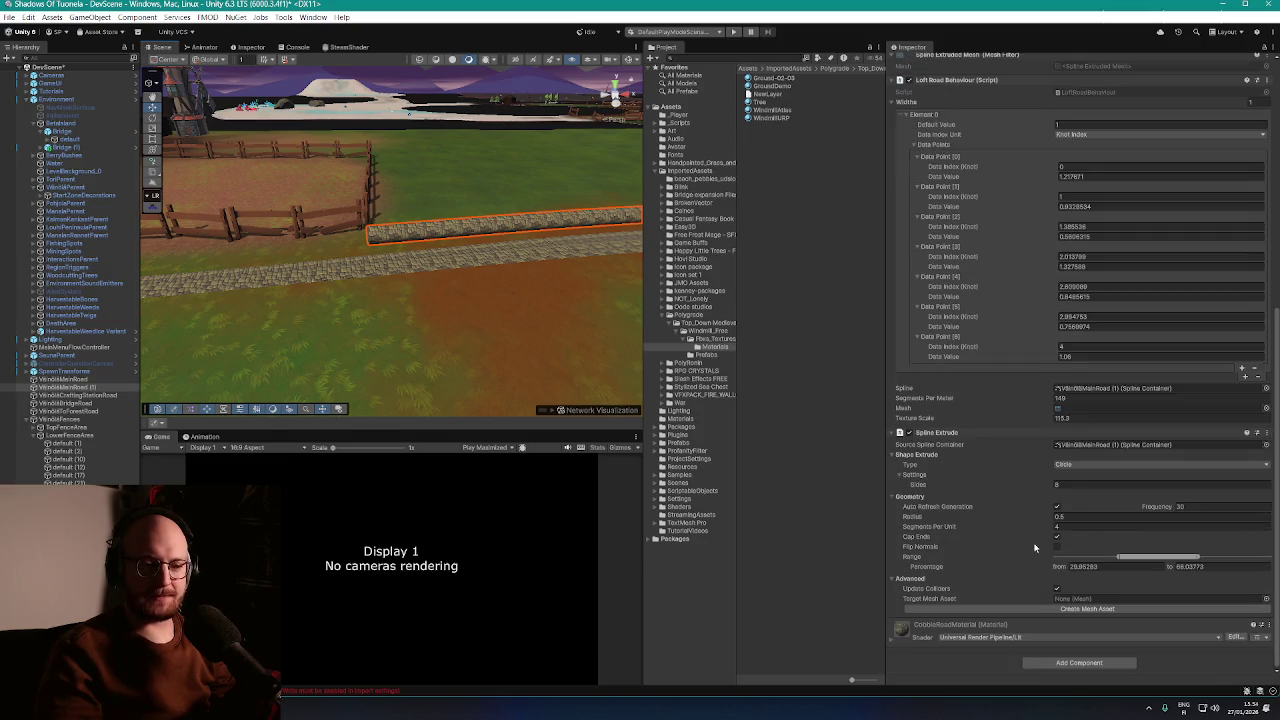
Switch the Spline Extrude shape type to Square, forming a low square-edged cobble curb
{"action": "left_click", "coordinate": [1087, 465]}
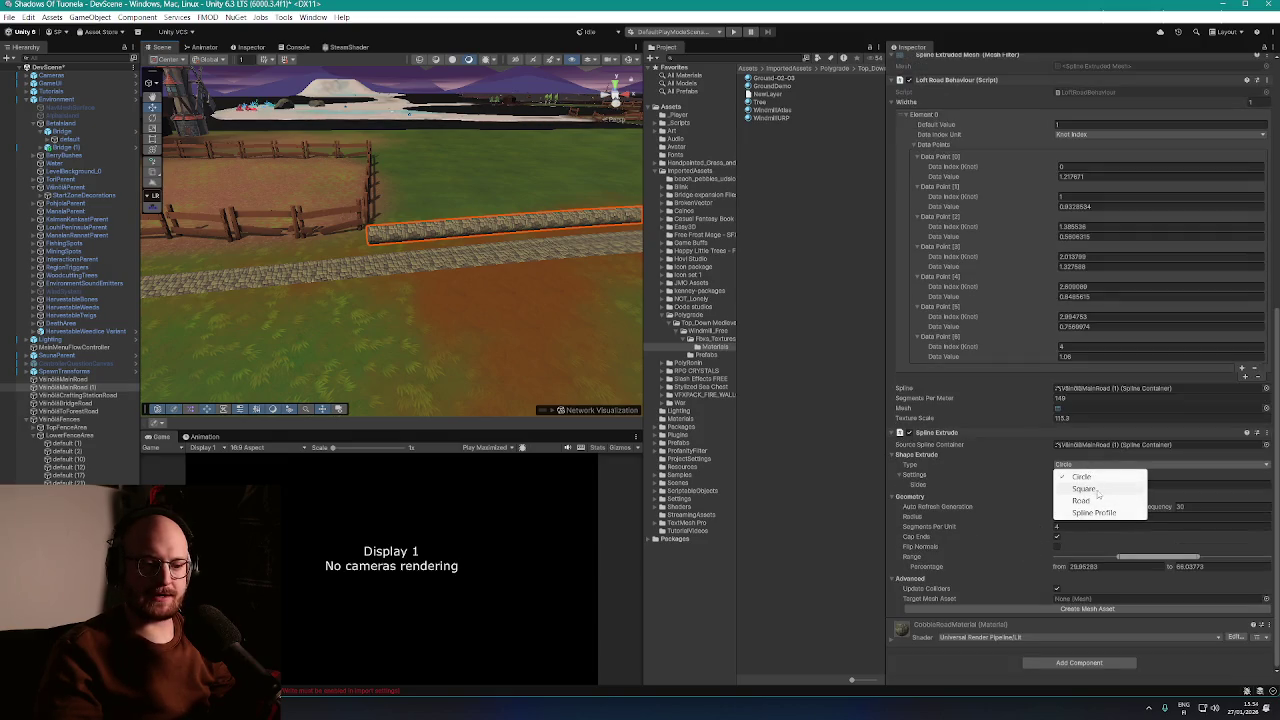
{"action": "left_click", "coordinate": [1099, 490]}
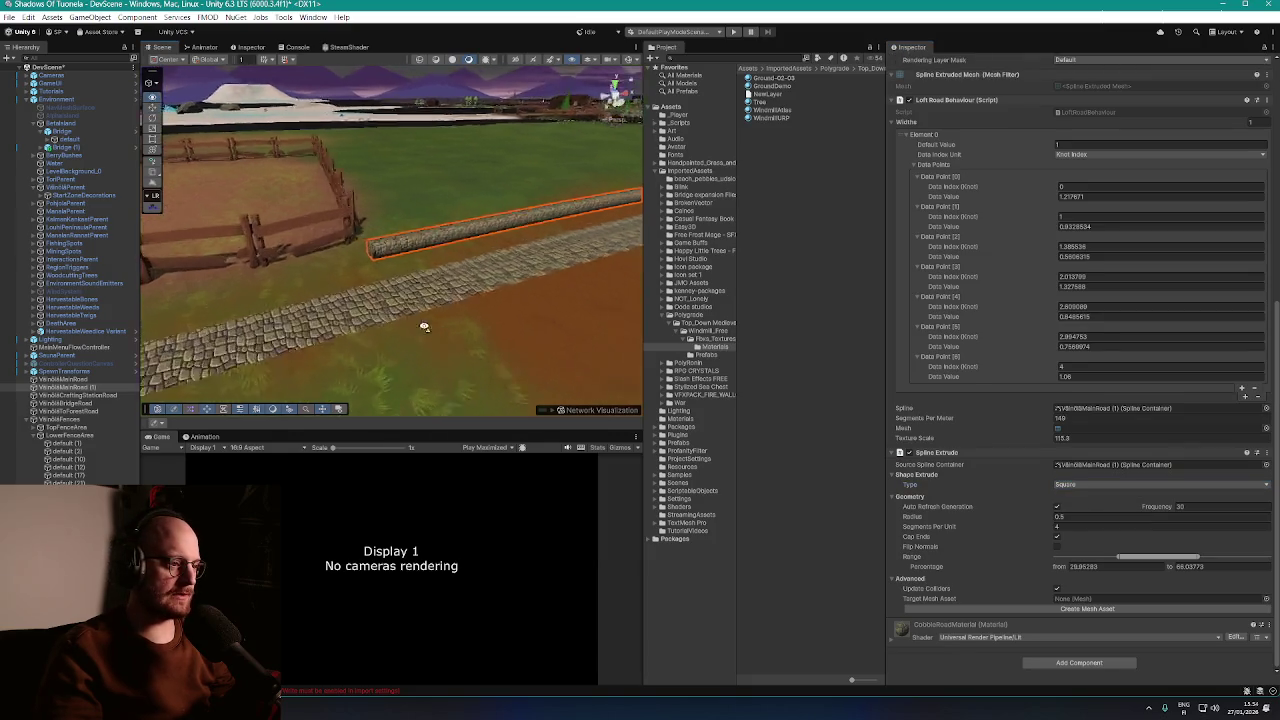
{"action": "mouse_move", "coordinate": [549, 298]}
{"action": "left_mouse_down"}
{"action": "mouse_move", "coordinate": [438, 293]}
{"action": "mouse_move", "coordinate": [559, 277]}
{"action": "mouse_move", "coordinate": [537, 158]}
{"action": "mouse_move", "coordinate": [531, 217]}
{"action": "mouse_move", "coordinate": [483, 234]}
{"action": "mouse_move", "coordinate": [405, 233]}
{"action": "mouse_move", "coordinate": [470, 230]}
{"action": "left_mouse_up"}
{"action": "scroll", "coordinate": [975, 512], "scroll_direction": "up", "scroll_amount": 5}
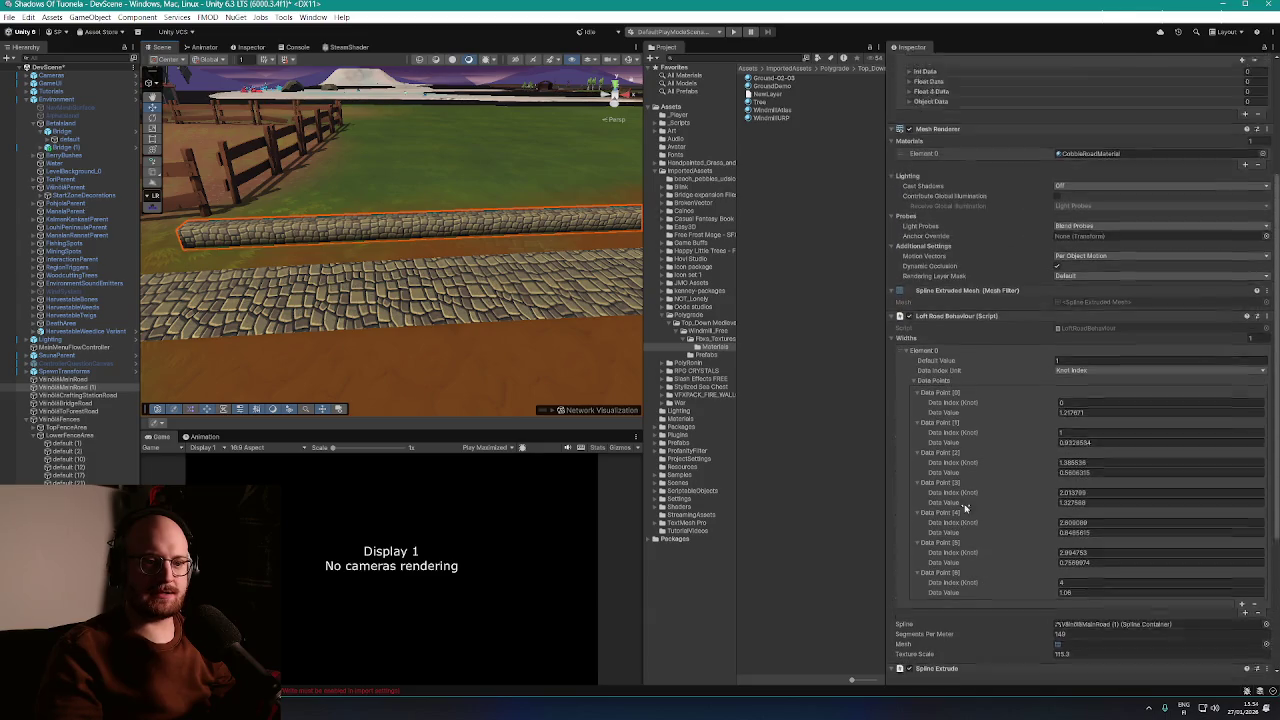
Locate CobbleRoadMaterial in Art/Materials, duplicate it as CobbleRoadMaterial 1, and start renaming it
{"action": "left_click", "coordinate": [1093, 209]}
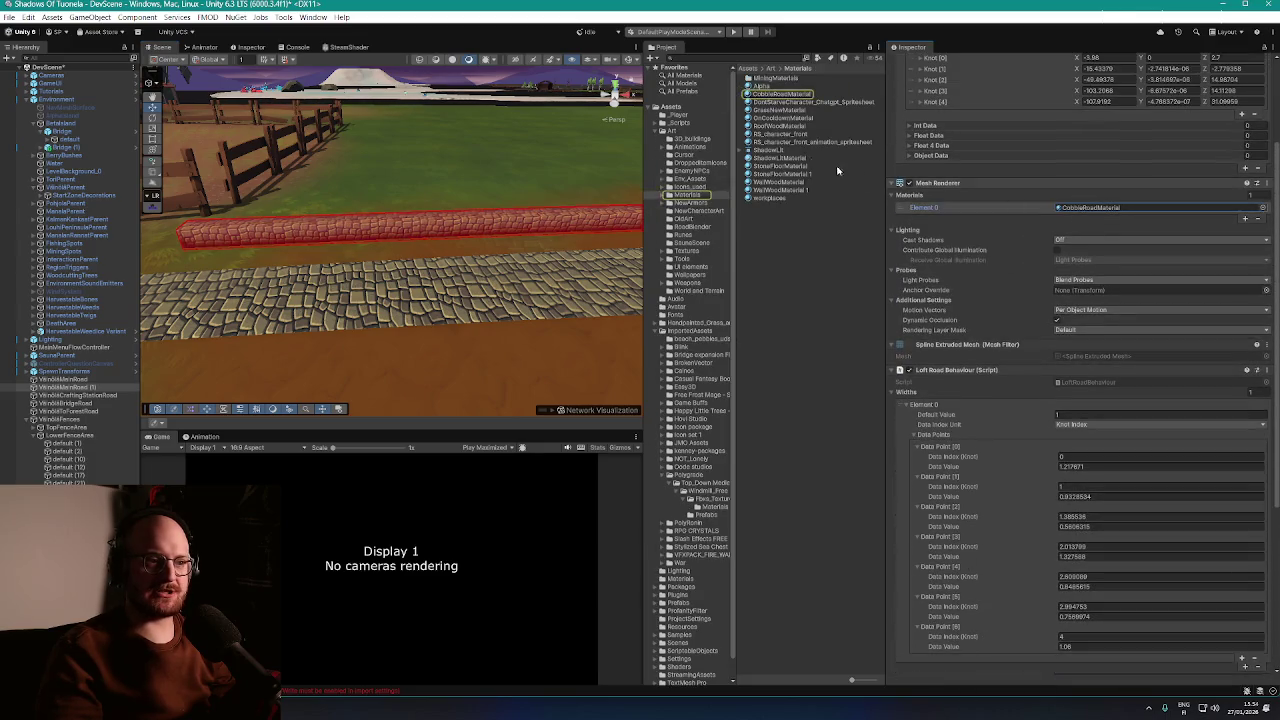
{"action": "left_click", "coordinate": [779, 95]}
{"action": "key", "text": "ctrl+d"}
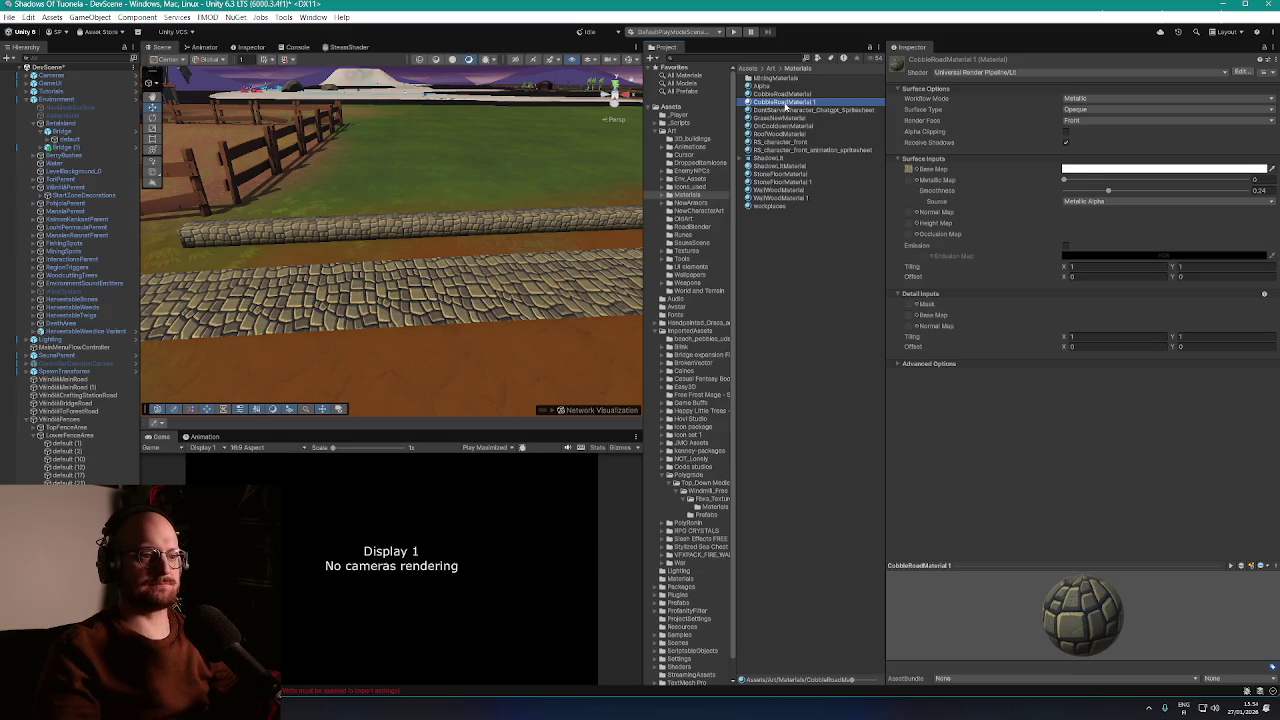
{"action": "left_click", "coordinate": [784, 102]}
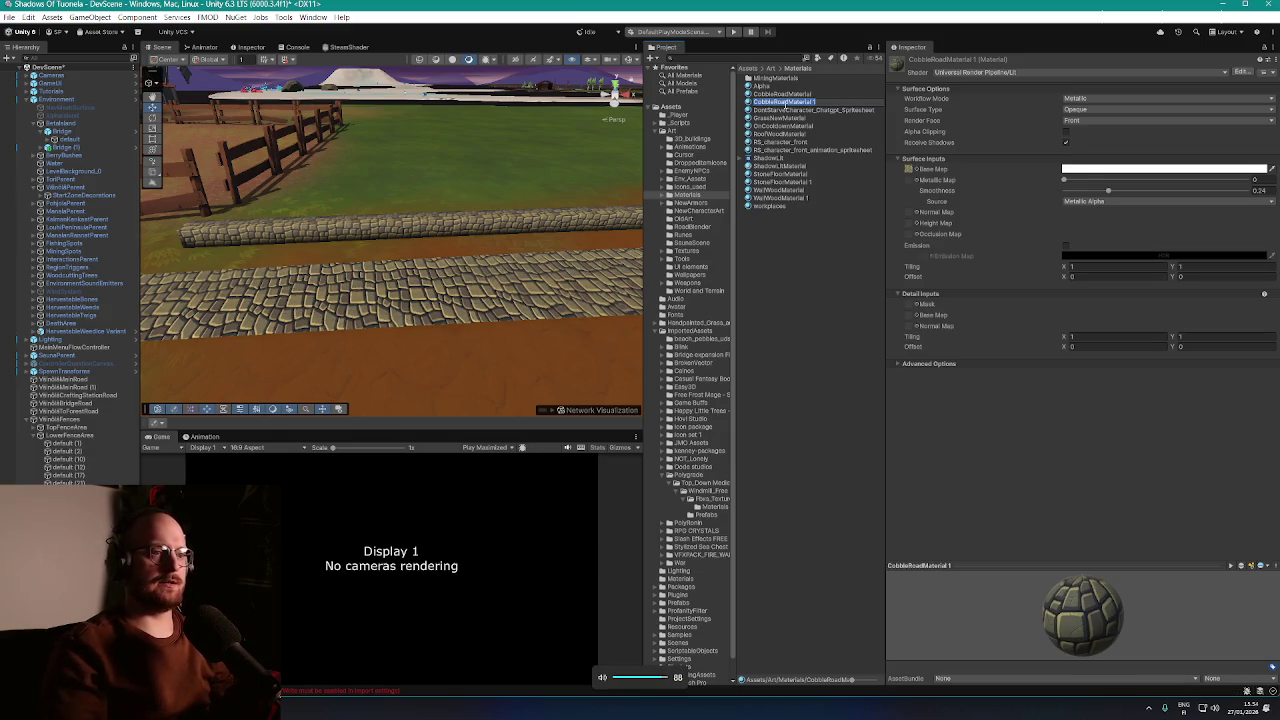
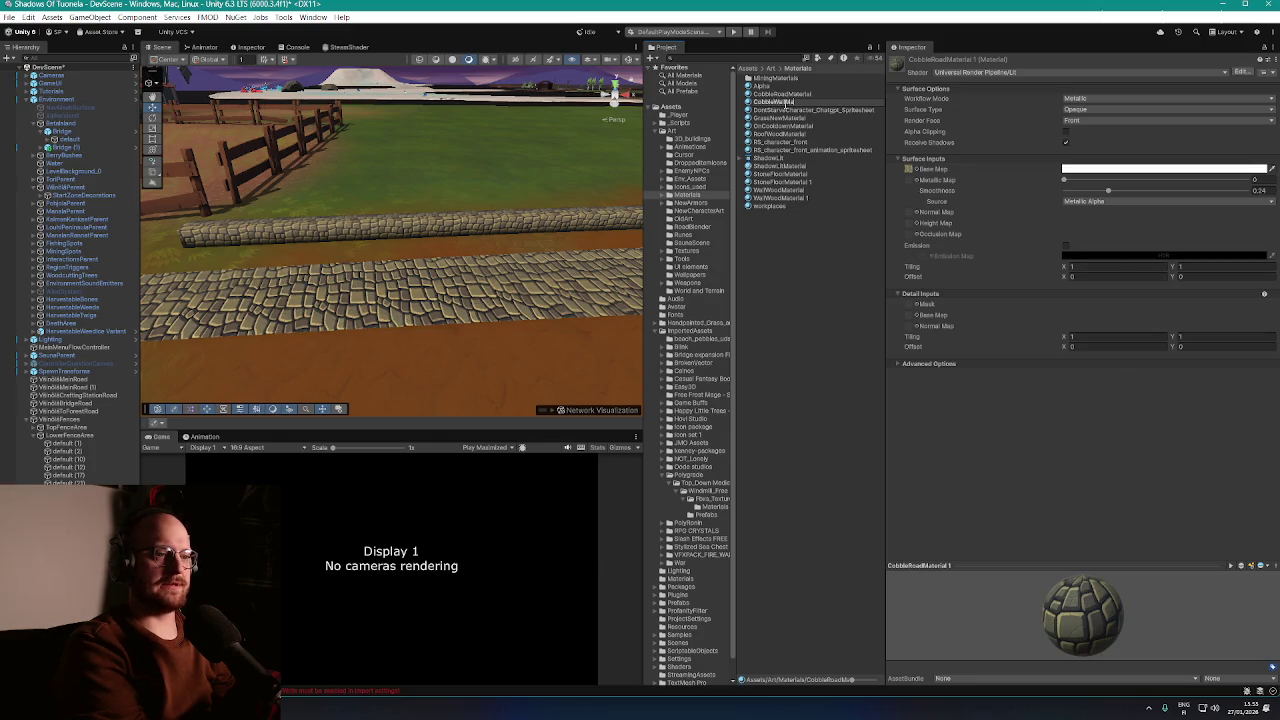
Confirm the CobbleWallMaterial name and darken its Base Map colour from white to grey
{"action": "key", "text": "Return"}
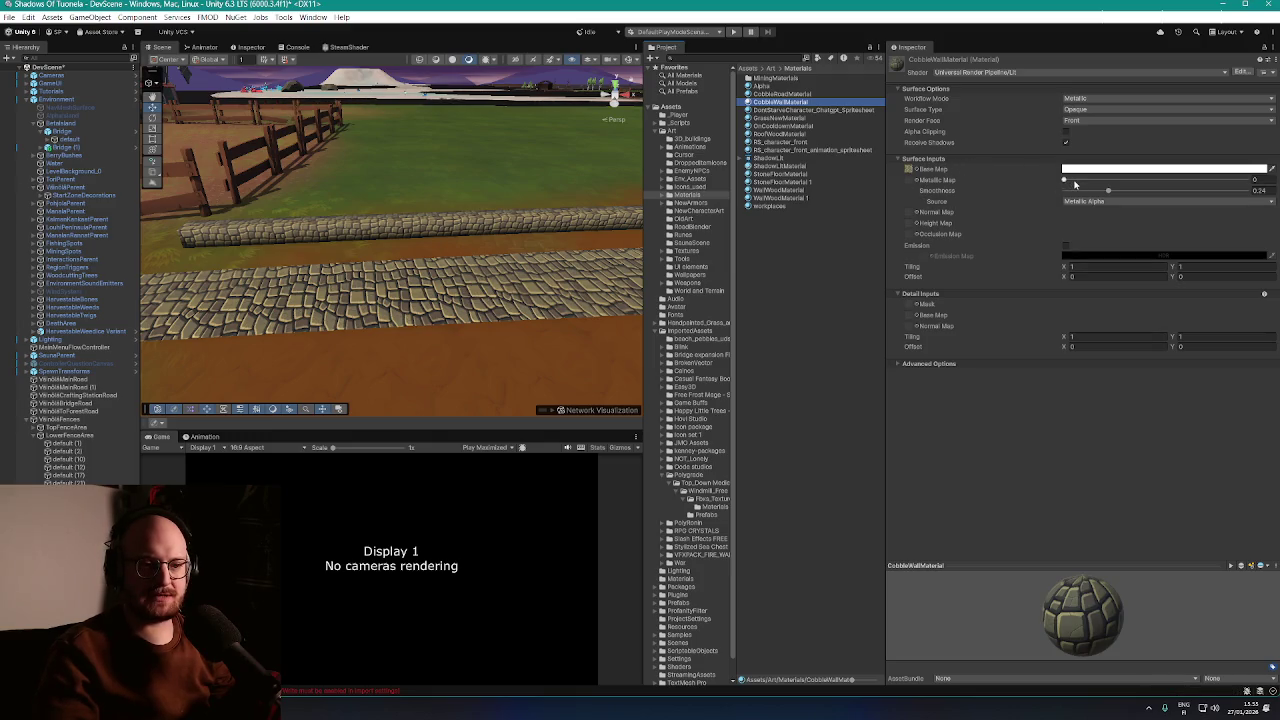
{"action": "left_click", "coordinate": [1075, 172]}
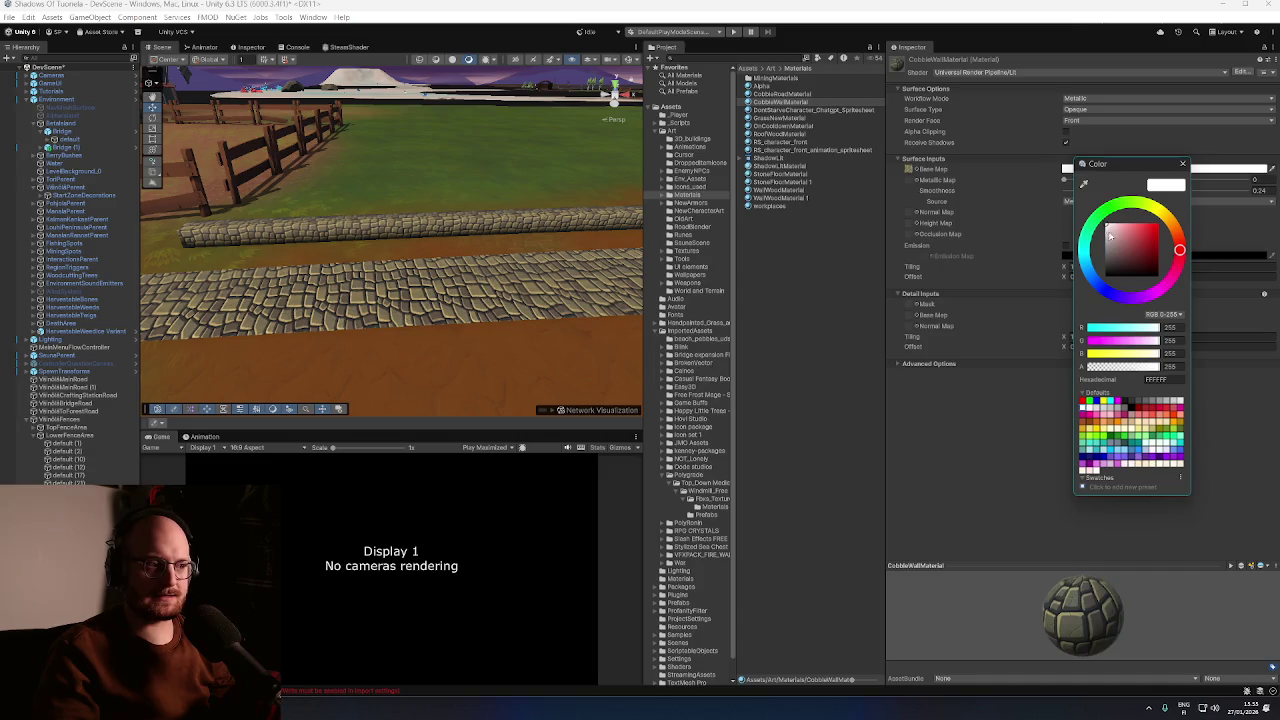
{"action": "left_click_drag", "start_coordinate": [1109, 234], "coordinate": [1100, 253]}
{"action": "left_click", "coordinate": [1182, 164]}
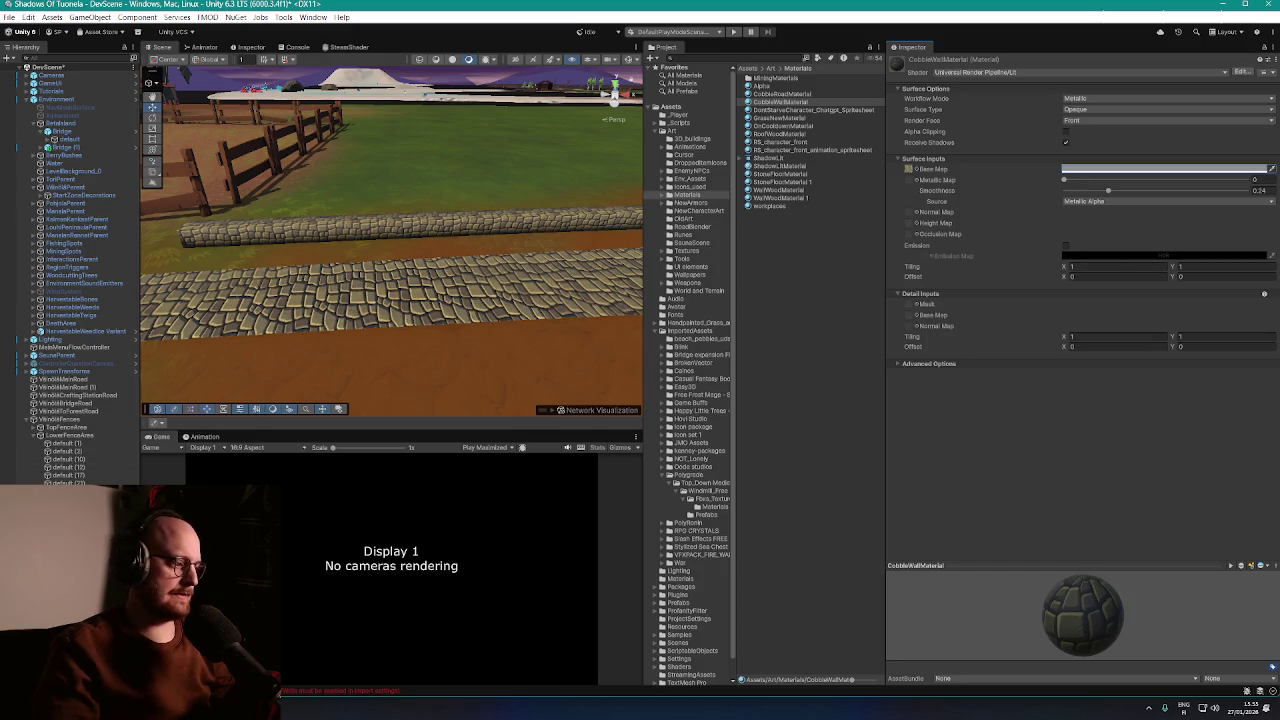
Assign CobbleWallMaterial as Element 0 on the V6k00MainRoad (1) wall mesh beside the road
{"action": "left_click", "coordinate": [396, 236]}
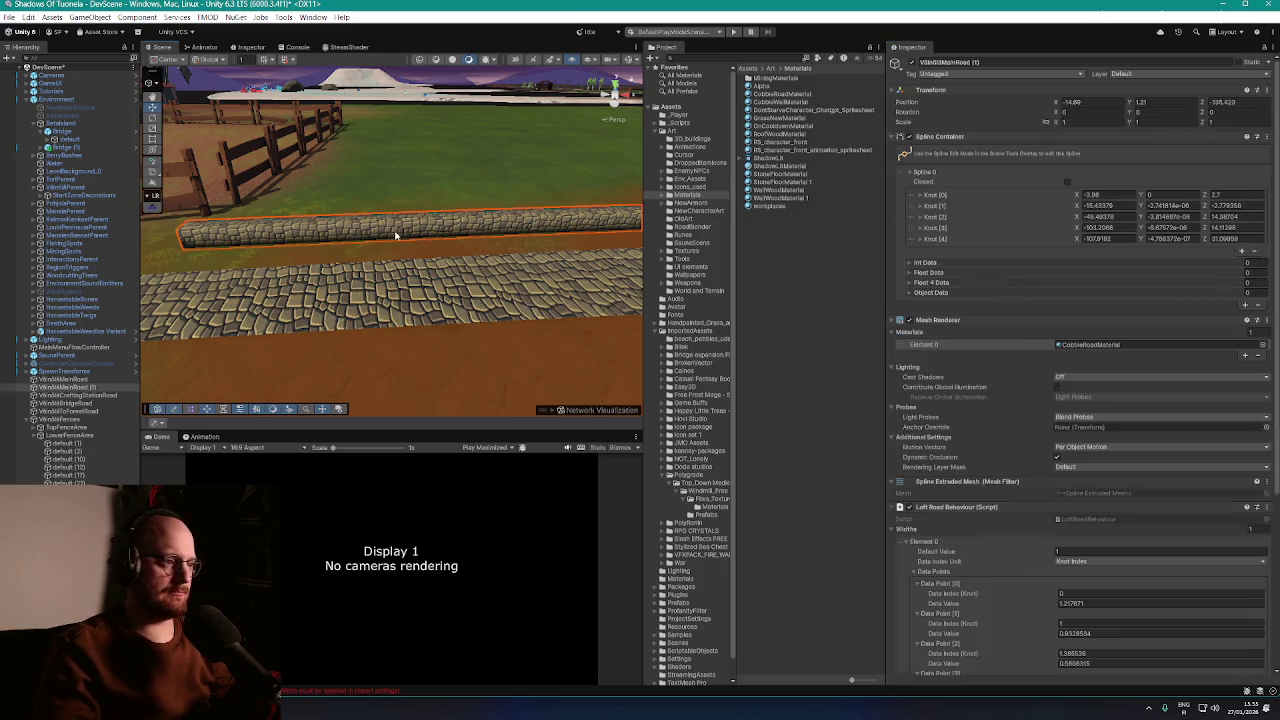
{"action": "left_click", "coordinate": [1262, 346]}
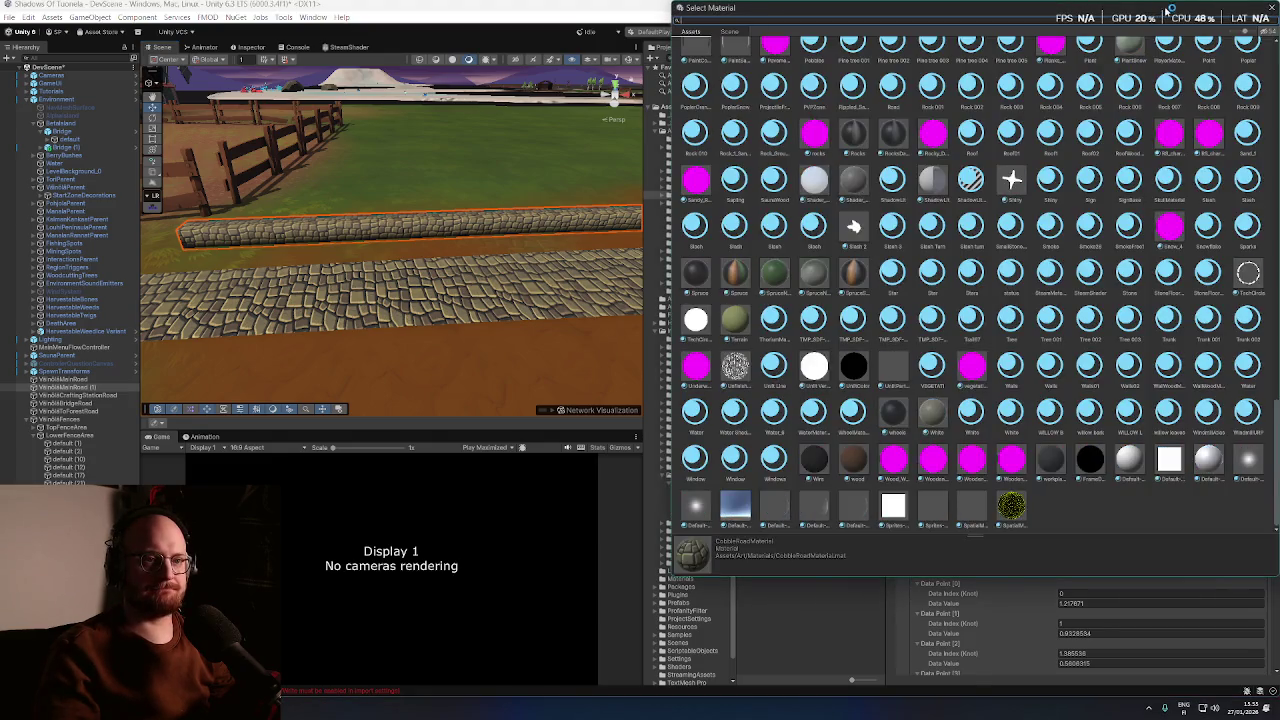
{"action": "type", "text": "cobble"}
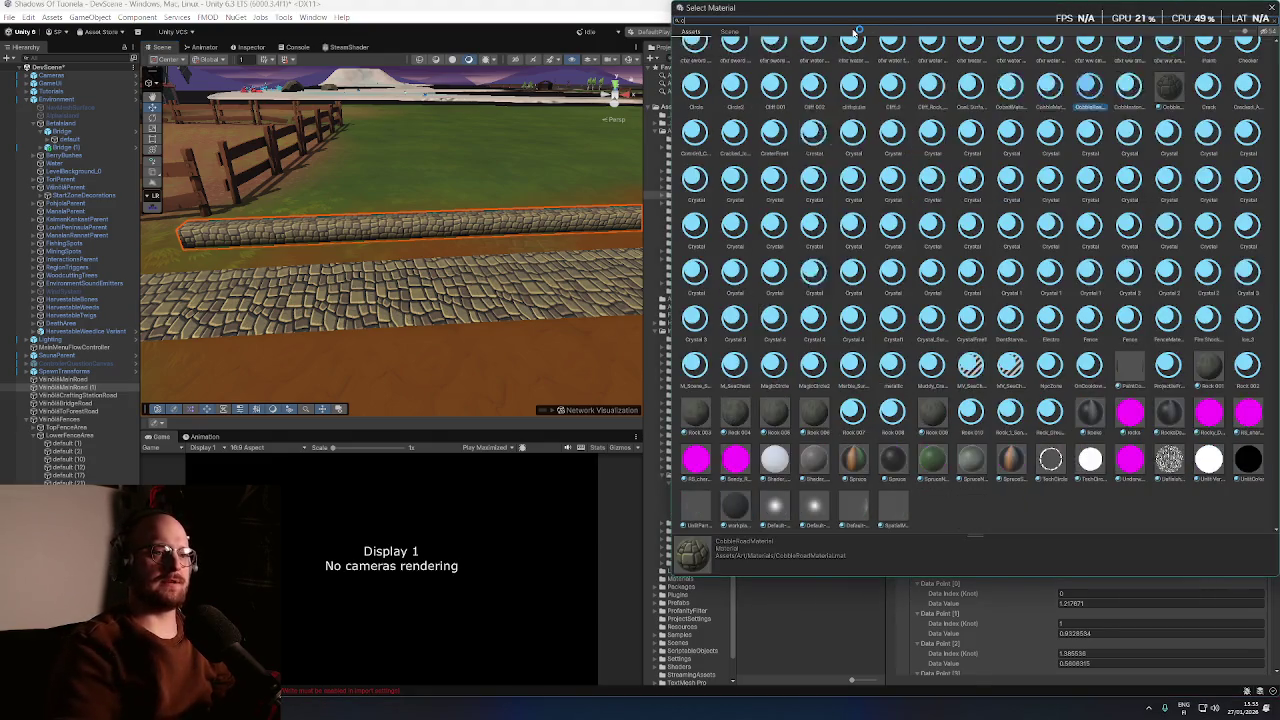
{"action": "double_click", "coordinate": [884, 62]}
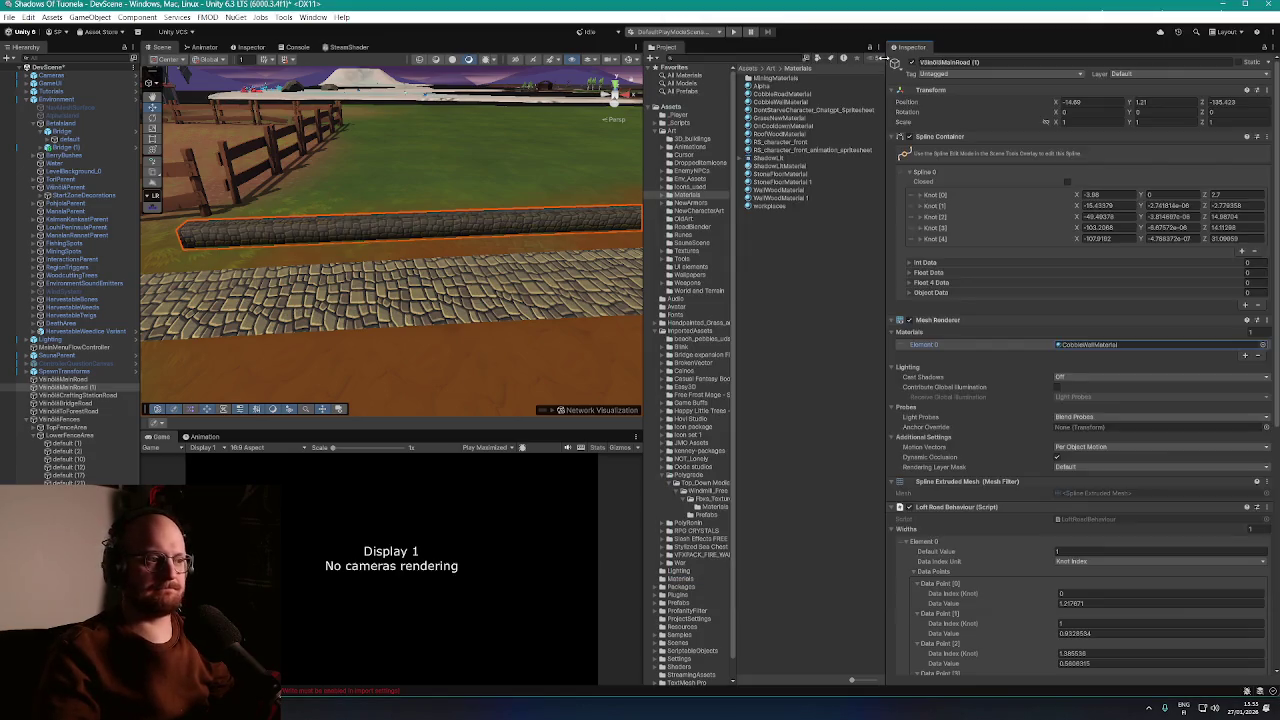
{"action": "mouse_move", "coordinate": [600, 220]}
{"action": "left_mouse_down"}
{"action": "mouse_move", "coordinate": [546, 197]}
{"action": "mouse_move", "coordinate": [491, 209]}
{"action": "mouse_move", "coordinate": [546, 217]}
{"action": "mouse_move", "coordinate": [443, 263]}
{"action": "mouse_move", "coordinate": [519, 232]}
{"action": "mouse_move", "coordinate": [523, 214]}
{"action": "mouse_move", "coordinate": [523, 251]}
{"action": "mouse_move", "coordinate": [637, 225]}
{"action": "mouse_move", "coordinate": [514, 266]}
{"action": "mouse_move", "coordinate": [408, 252]}
{"action": "mouse_move", "coordinate": [500, 360]}
{"action": "mouse_move", "coordinate": [535, 250]}
{"action": "mouse_move", "coordinate": [400, 251]}
{"action": "mouse_move", "coordinate": [543, 213]}
{"action": "mouse_move", "coordinate": [337, 191]}
{"action": "mouse_move", "coordinate": [339, 241]}
{"action": "mouse_move", "coordinate": [303, 194]}
{"action": "mouse_move", "coordinate": [334, 180]}
{"action": "mouse_move", "coordinate": [491, 206]}
{"action": "mouse_move", "coordinate": [505, 187]}
{"action": "mouse_move", "coordinate": [520, 195]}
{"action": "left_mouse_up"}
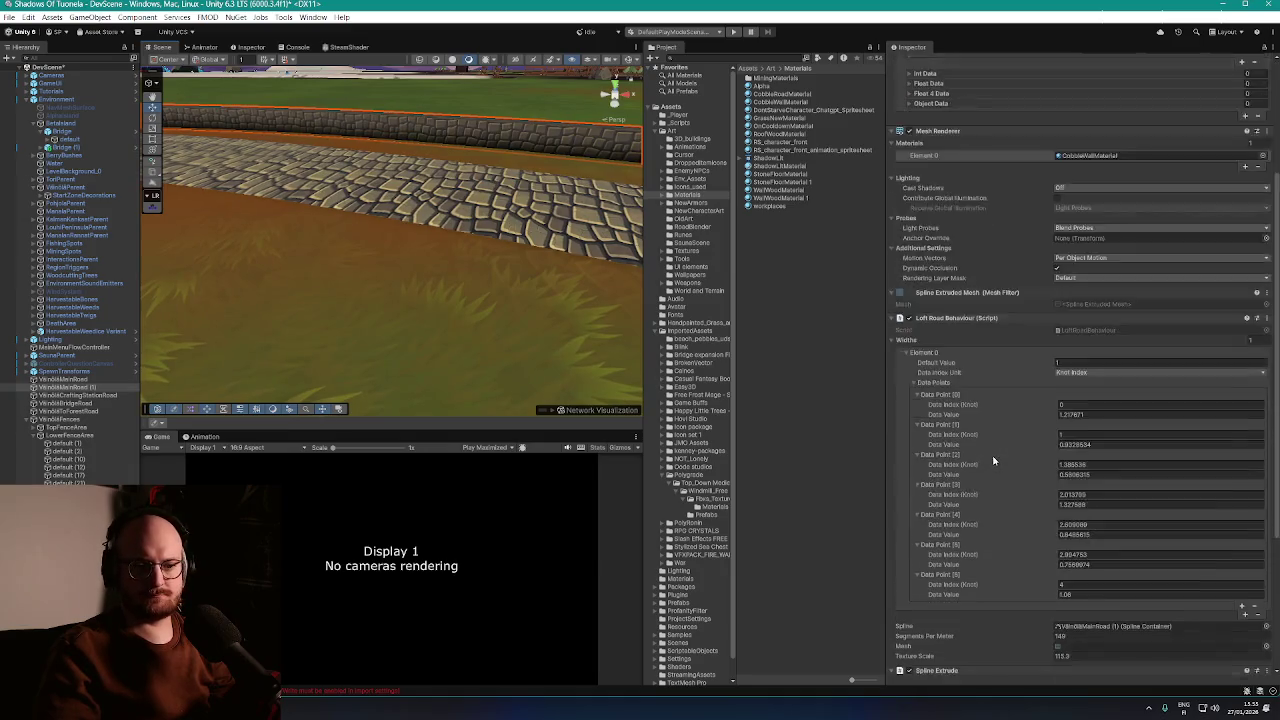
Set Spline Extrude Radius to 0.94 and Segments Per Unit to 7.06, then inspect the wall
{"action": "scroll", "coordinate": [1043, 513], "scroll_direction": "down", "scroll_amount": 10}
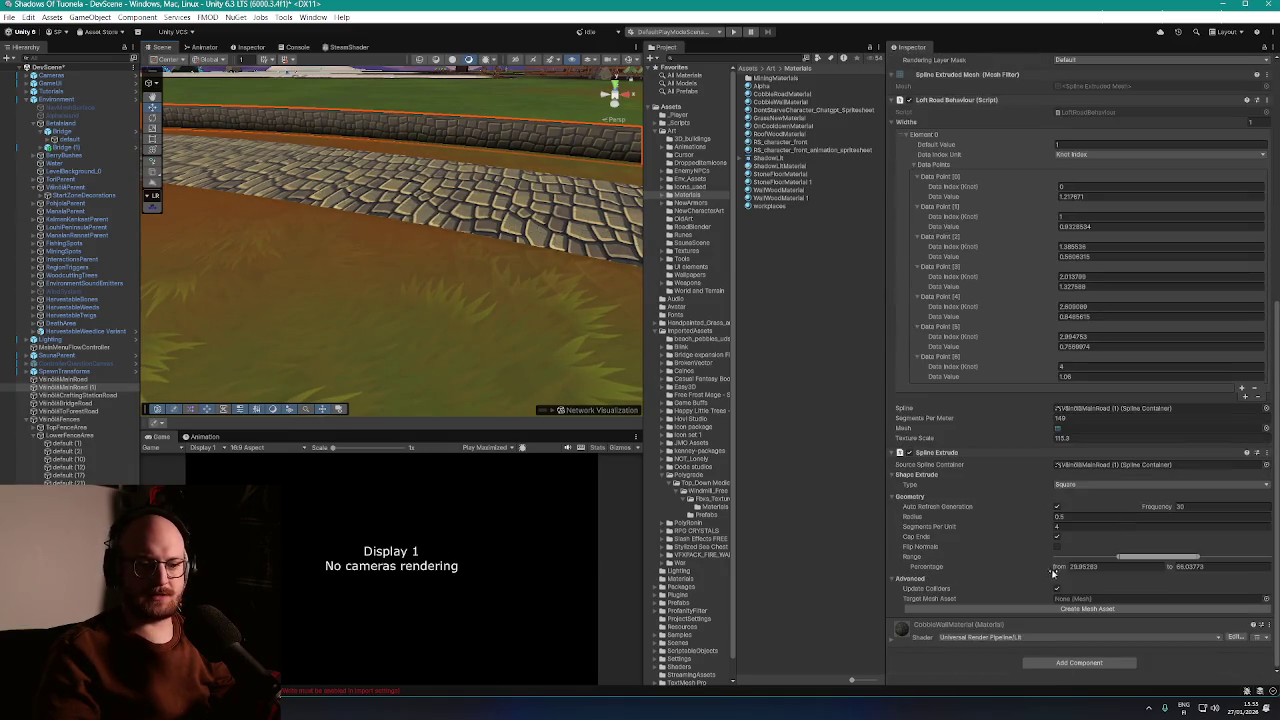
{"action": "left_click_drag", "start_coordinate": [940, 519], "coordinate": [945, 524]}
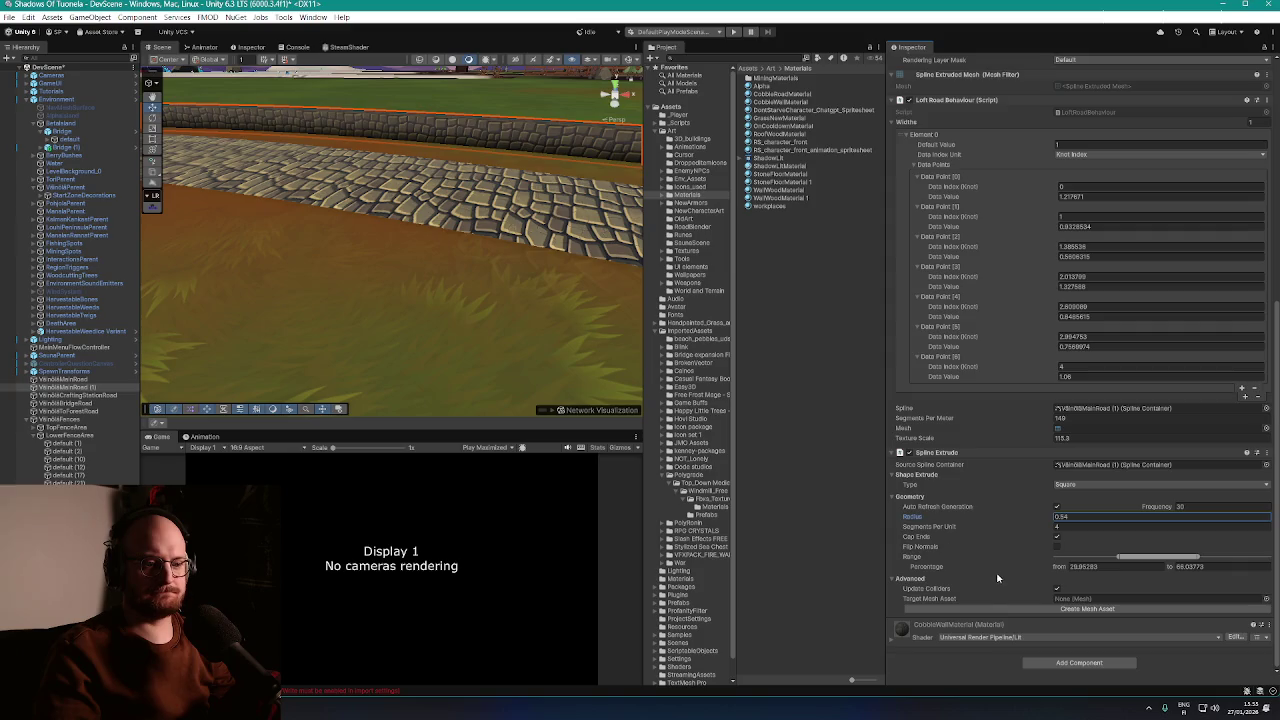
{"action": "left_click", "coordinate": [969, 530]}
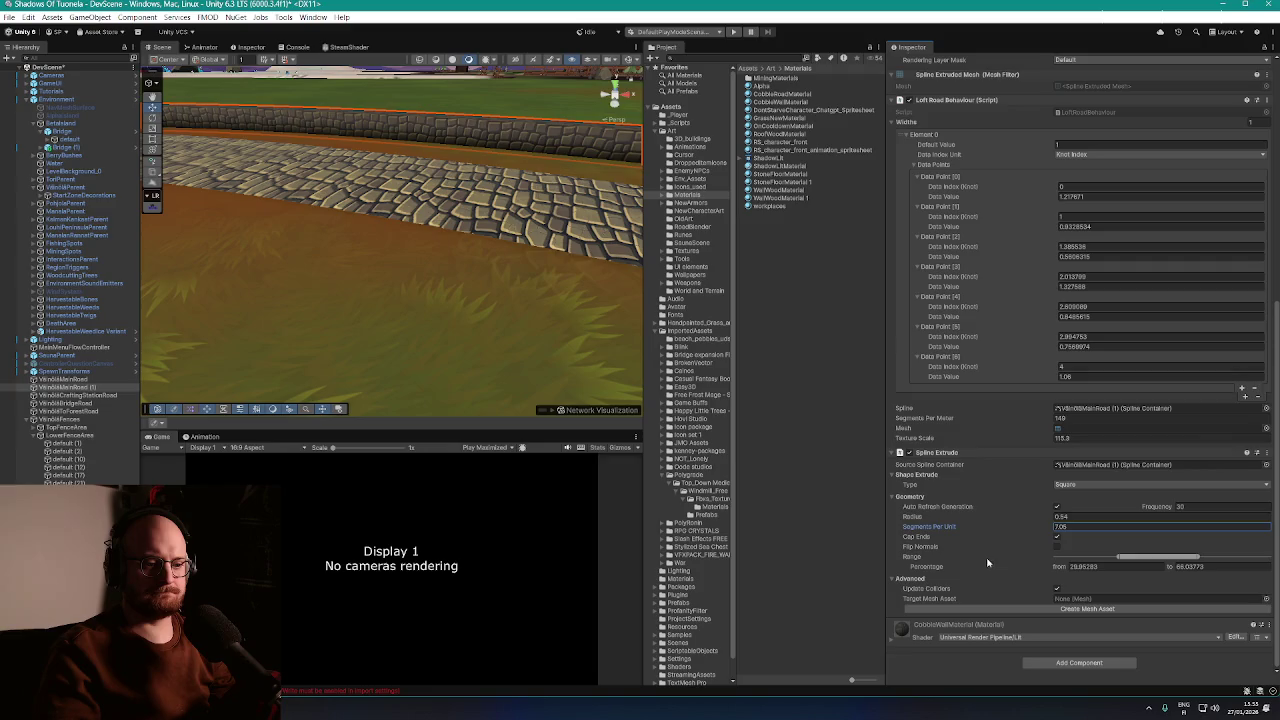
{"action": "mouse_move", "coordinate": [560, 300]}
{"action": "left_mouse_down"}
{"action": "mouse_move", "coordinate": [500, 270]}
{"action": "mouse_move", "coordinate": [348, 236]}
{"action": "mouse_move", "coordinate": [317, 258]}
{"action": "left_mouse_up"}
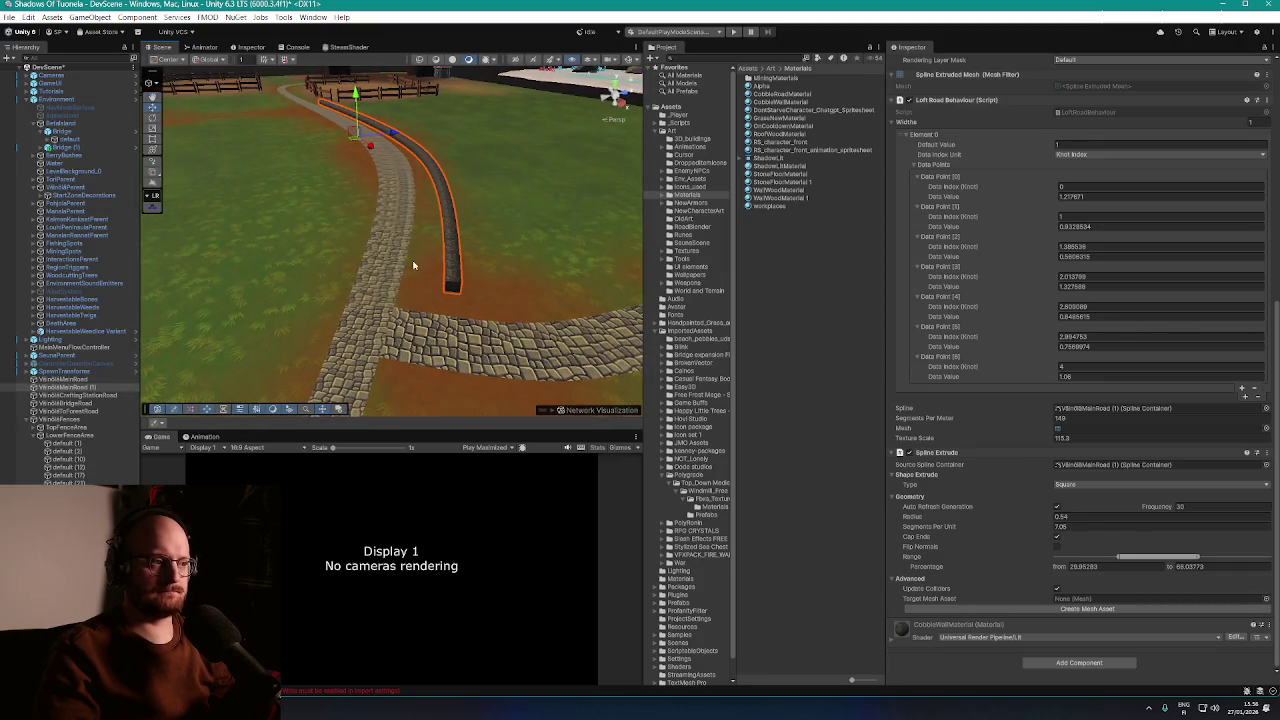
{"action": "mouse_move", "coordinate": [413, 265]}
{"action": "left_mouse_down"}
{"action": "mouse_move", "coordinate": [428, 277]}
{"action": "mouse_move", "coordinate": [405, 322]}
{"action": "mouse_move", "coordinate": [418, 325]}
{"action": "mouse_move", "coordinate": [416, 300]}
{"action": "left_mouse_up"}
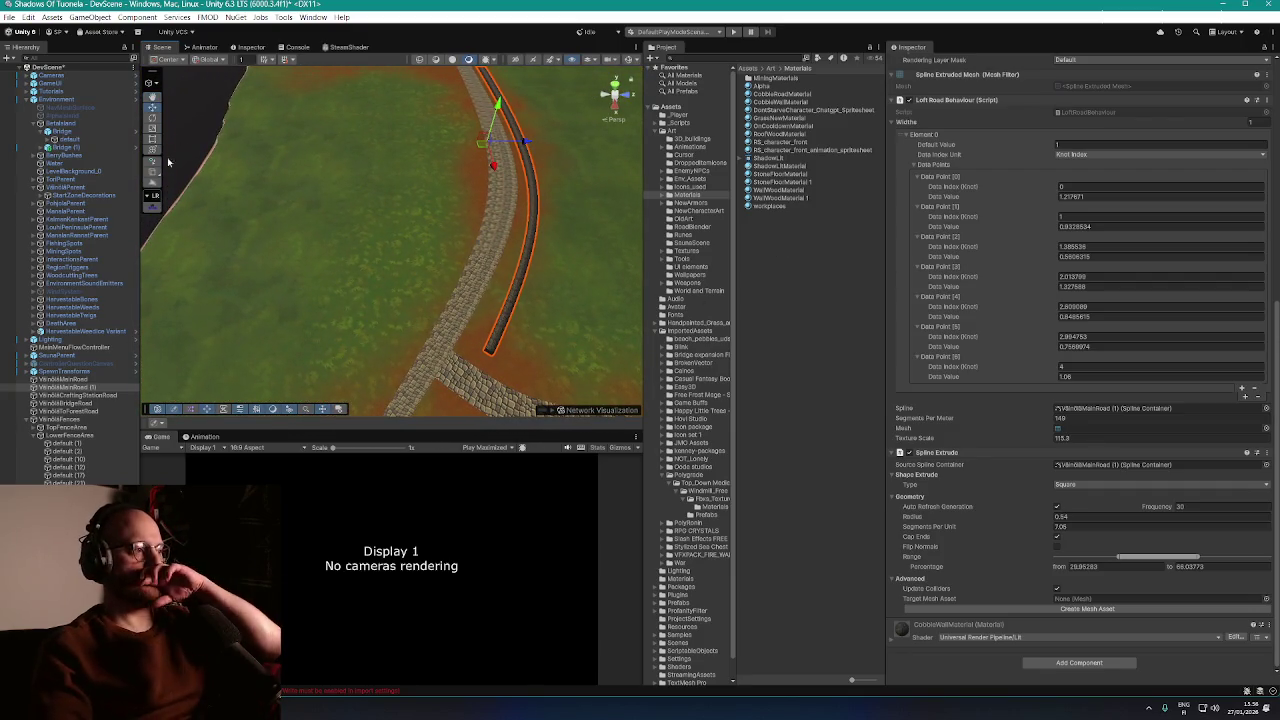
In the Spline editing context, drag a road knot to reshape the road's left section
{"action": "left_click", "coordinate": [155, 85]}
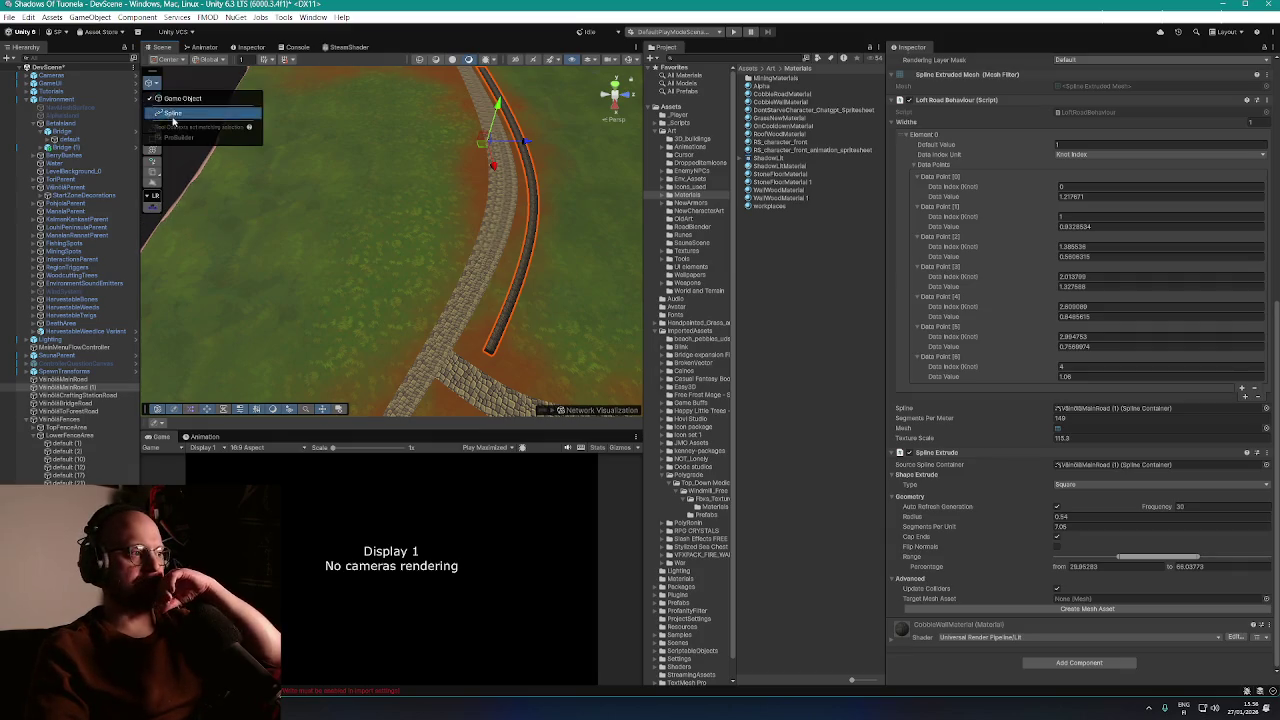
{"action": "left_click", "coordinate": [175, 120]}
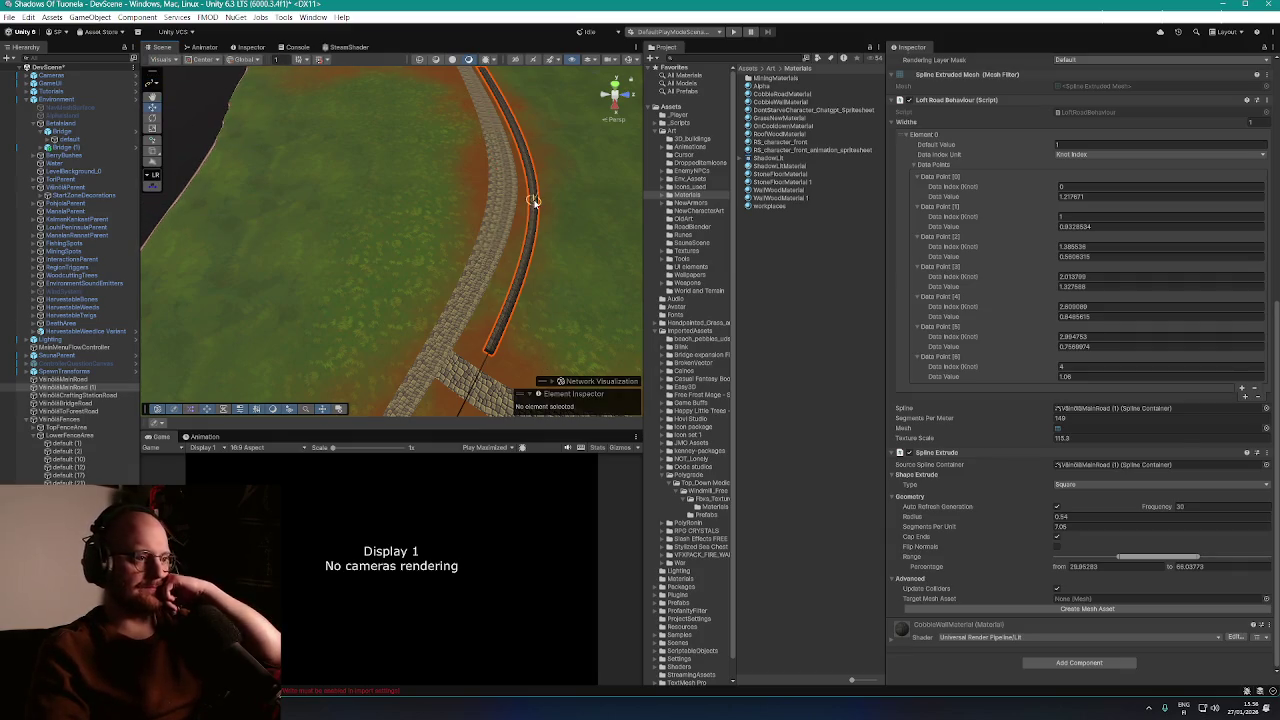
{"action": "mouse_move", "coordinate": [500, 297]}
{"action": "left_mouse_down"}
{"action": "mouse_move", "coordinate": [471, 314]}
{"action": "mouse_move", "coordinate": [509, 206]}
{"action": "mouse_move", "coordinate": [478, 368]}
{"action": "mouse_move", "coordinate": [443, 340]}
{"action": "mouse_move", "coordinate": [534, 336]}
{"action": "mouse_move", "coordinate": [363, 343]}
{"action": "mouse_move", "coordinate": [346, 330]}
{"action": "mouse_move", "coordinate": [464, 288]}
{"action": "mouse_move", "coordinate": [471, 210]}
{"action": "mouse_move", "coordinate": [534, 209]}
{"action": "mouse_move", "coordinate": [500, 320]}
{"action": "mouse_move", "coordinate": [391, 311]}
{"action": "mouse_move", "coordinate": [290, 225]}
{"action": "left_mouse_up"}
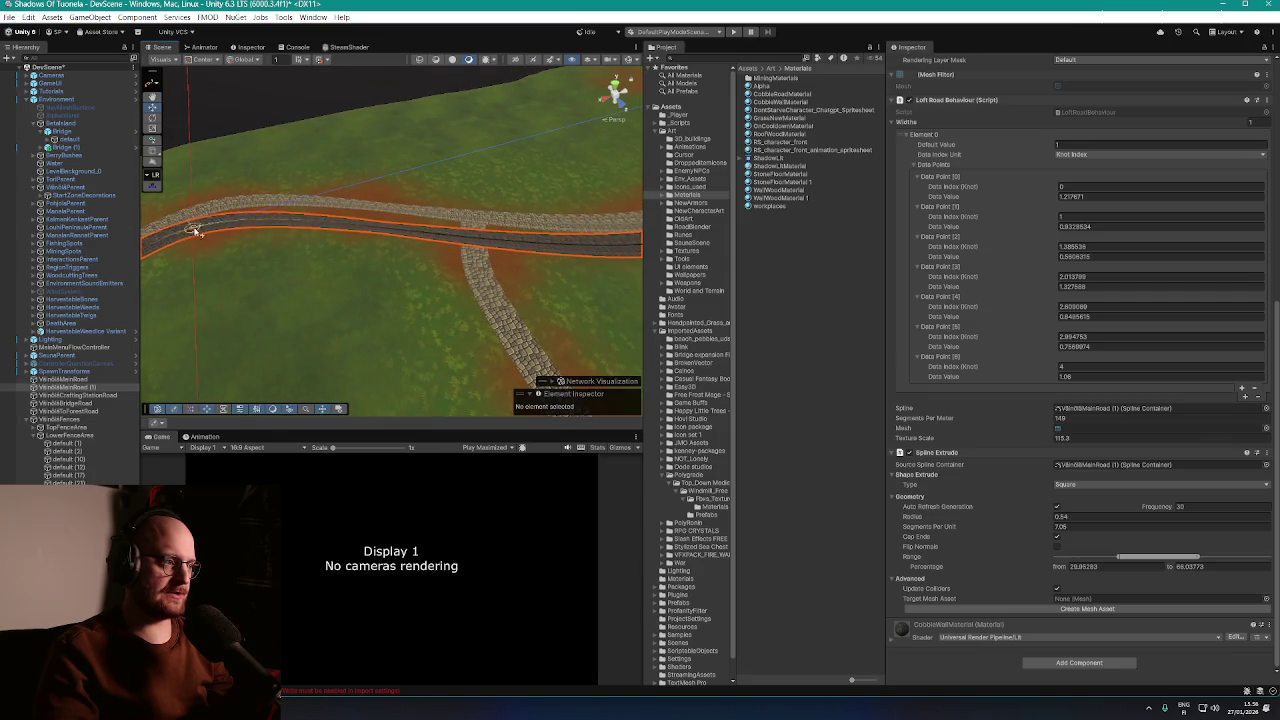
{"action": "mouse_move", "coordinate": [196, 230]}
{"action": "left_mouse_down"}
{"action": "mouse_move", "coordinate": [251, 220]}
{"action": "mouse_move", "coordinate": [234, 217]}
{"action": "mouse_move", "coordinate": [391, 217]}
{"action": "mouse_move", "coordinate": [391, 205]}
{"action": "mouse_move", "coordinate": [394, 240]}
{"action": "left_mouse_up"}
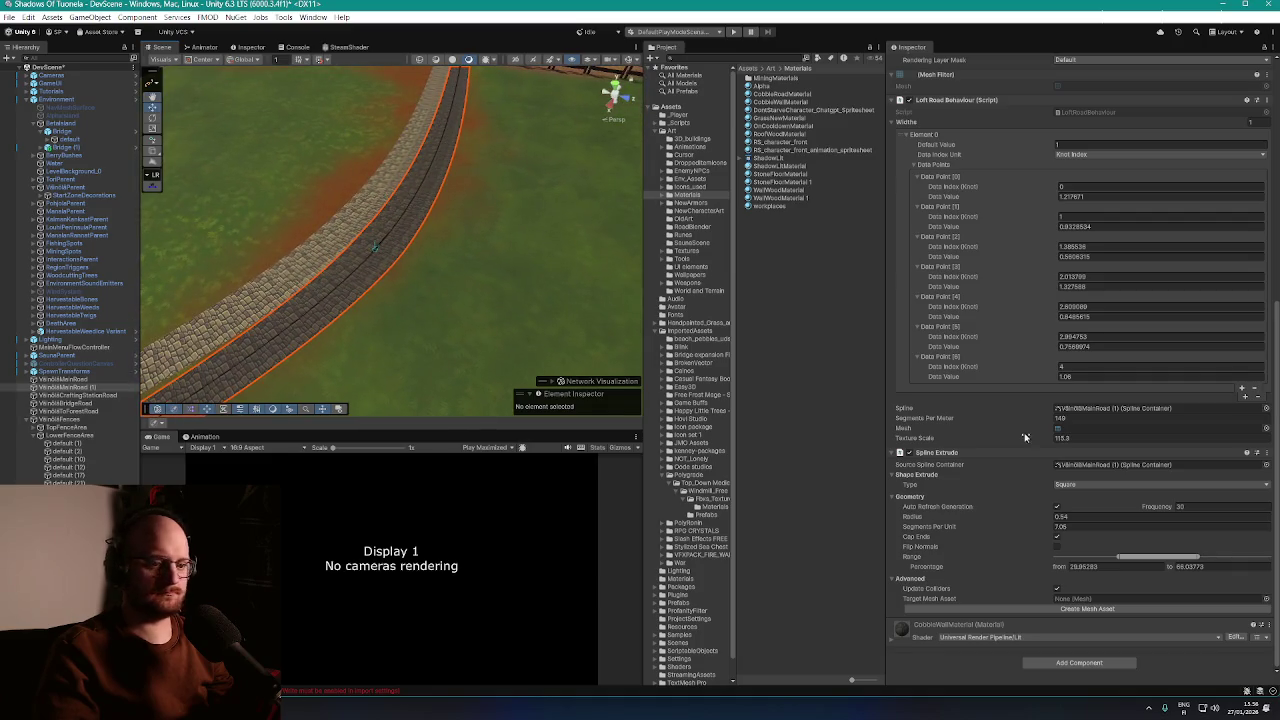
Keep the extrusion shape Square, lower segments per meter from 149 to 105, and enable collider updates
{"action": "left_click", "coordinate": [1089, 484]}
{"action": "left_click", "coordinate": [1089, 508]}
{"action": "left_click", "coordinate": [1089, 484]}
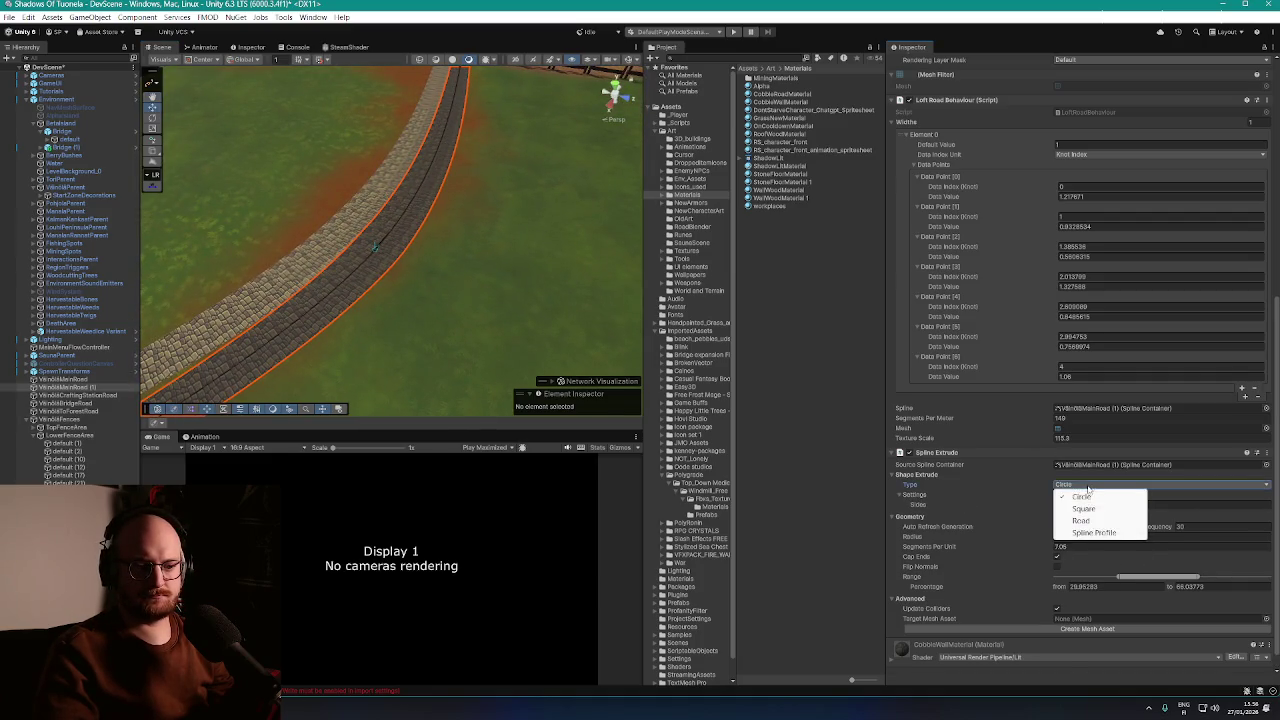
{"action": "left_click", "coordinate": [1089, 508]}
{"action": "left_click", "coordinate": [1034, 520]}
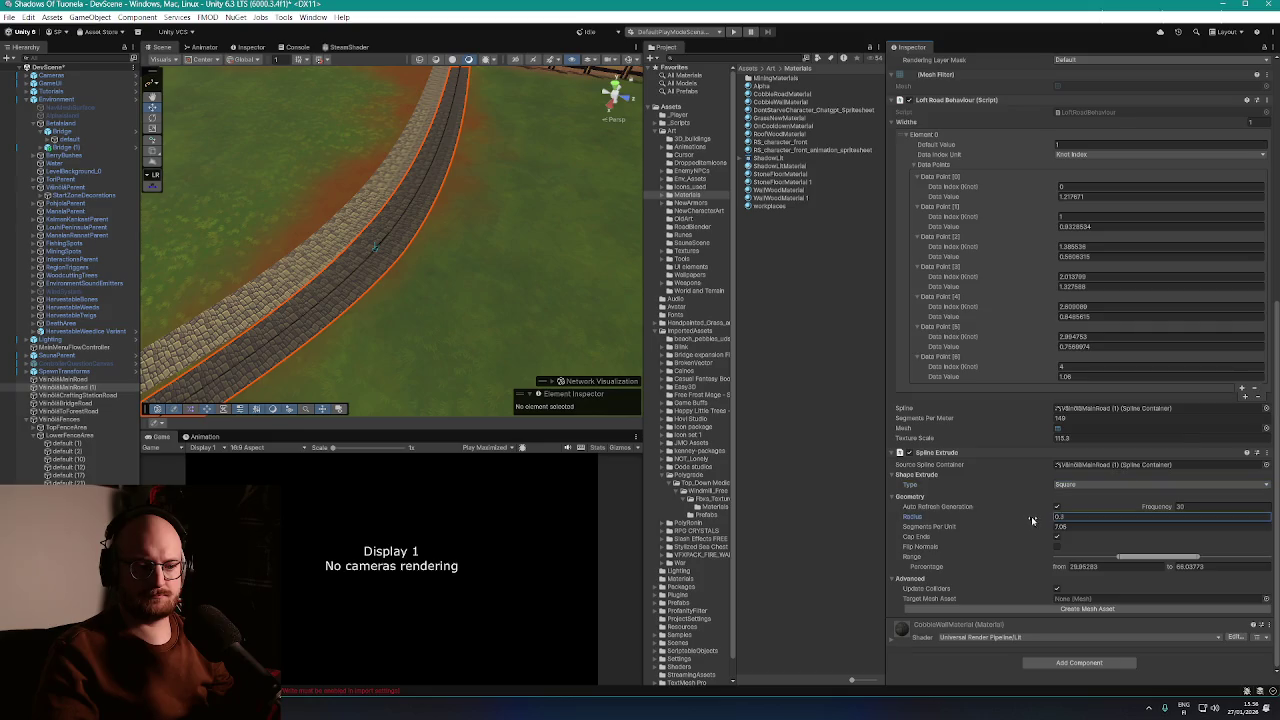
{"action": "left_click_drag", "start_coordinate": [1031, 421], "coordinate": [1021, 419]}
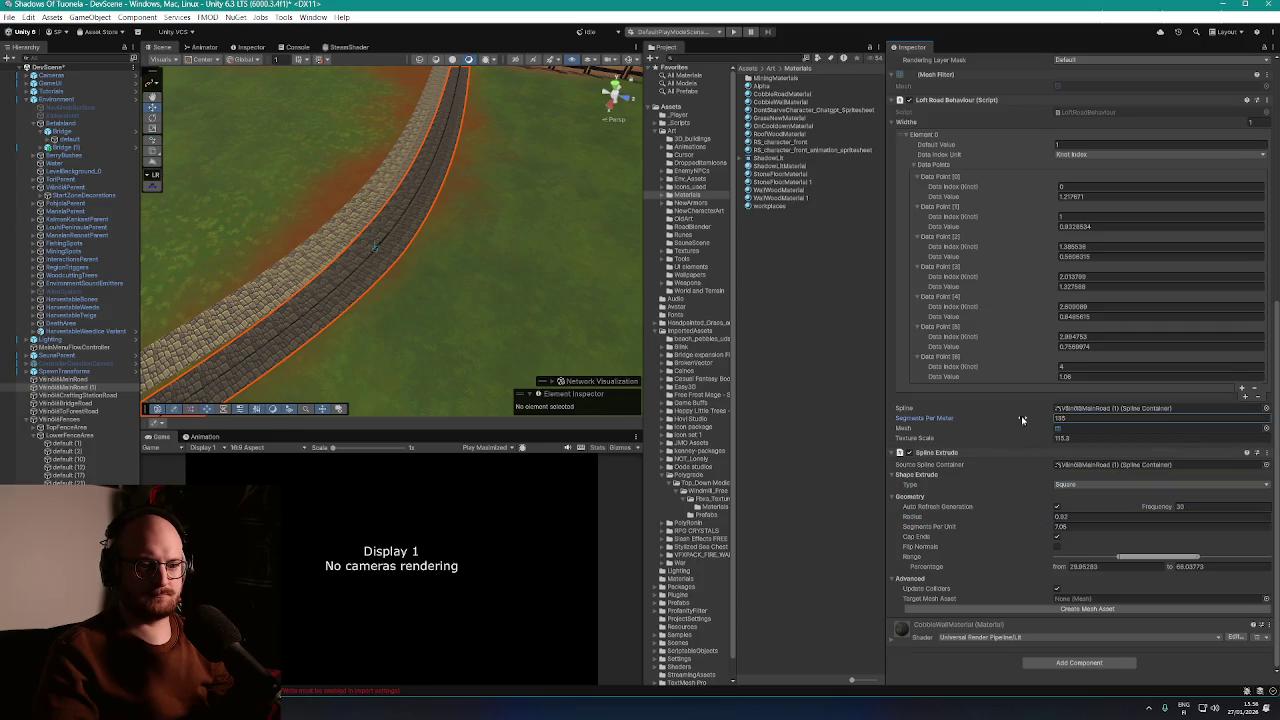
{"action": "left_click", "coordinate": [1057, 588]}
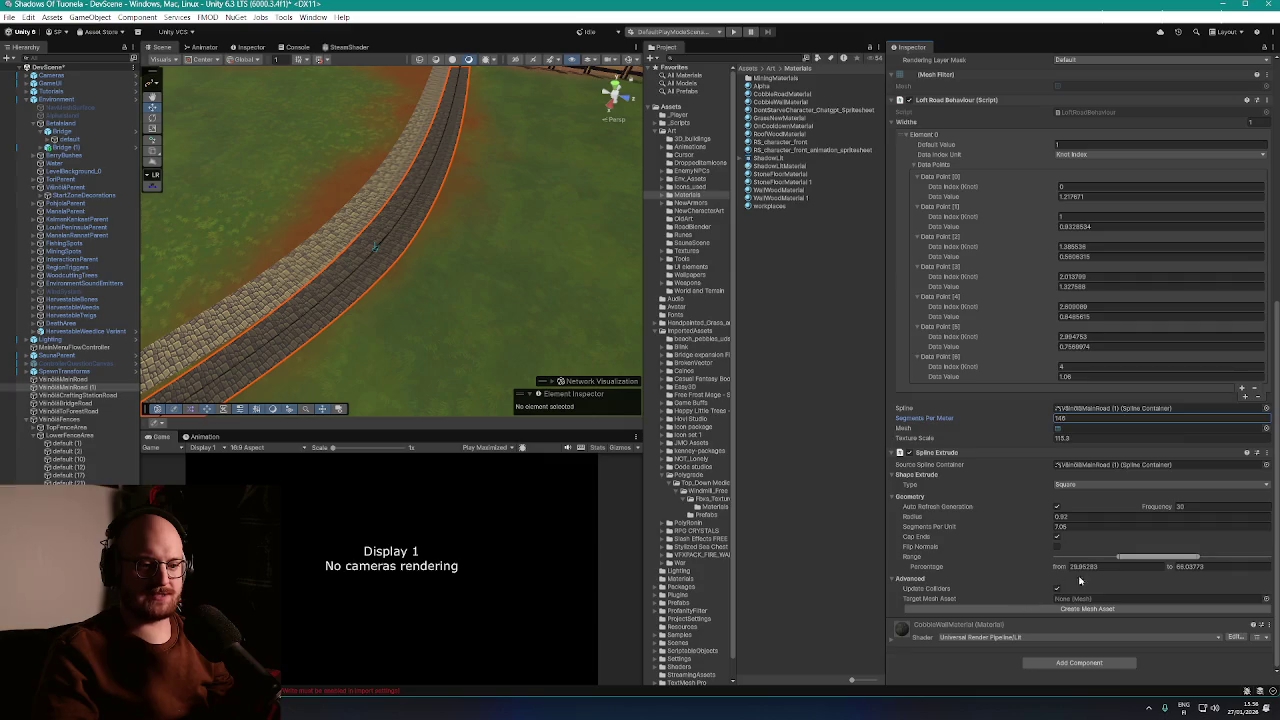
Change the wall's cross-section to a 48-sided Circle and set the road texture scale to 117.22
{"action": "mouse_move", "coordinate": [504, 337]}
{"action": "left_mouse_down"}
{"action": "mouse_move", "coordinate": [471, 306]}
{"action": "mouse_move", "coordinate": [551, 263]}
{"action": "mouse_move", "coordinate": [554, 244]}
{"action": "mouse_move", "coordinate": [571, 246]}
{"action": "left_mouse_up"}
{"action": "left_click", "coordinate": [1080, 484]}
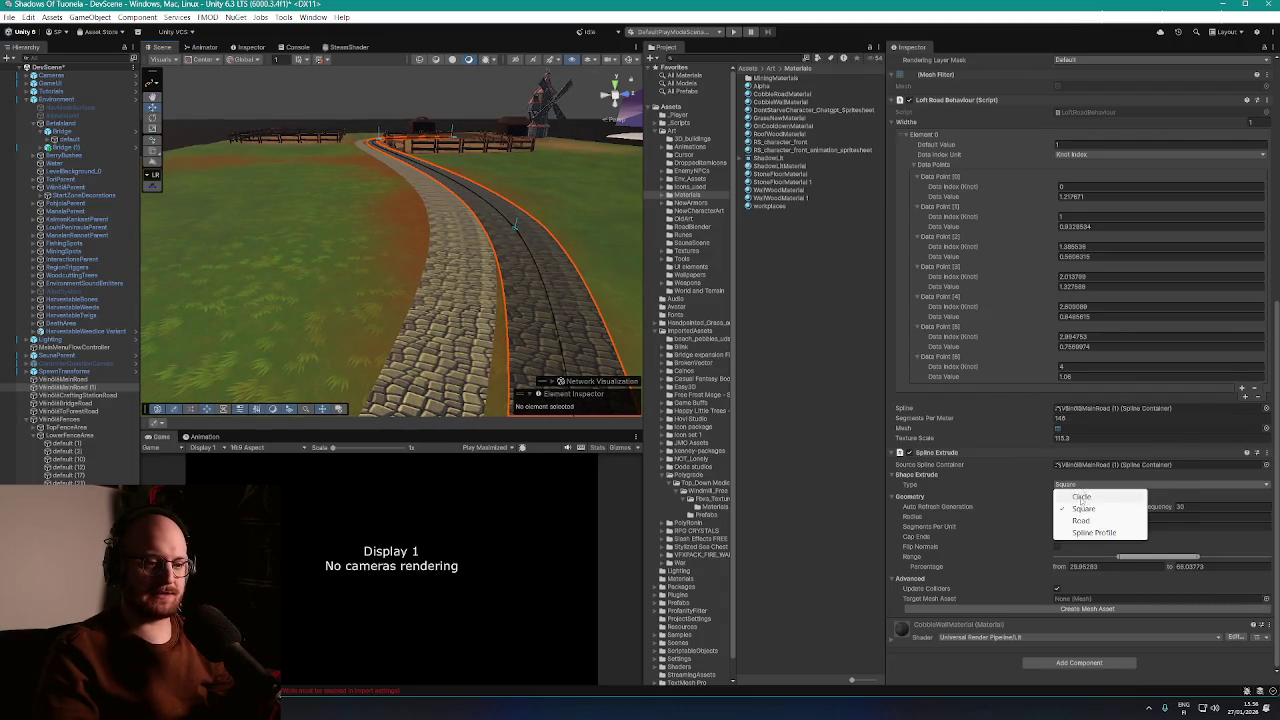
{"action": "left_click", "coordinate": [1075, 491]}
{"action": "left_click", "coordinate": [1014, 507]}
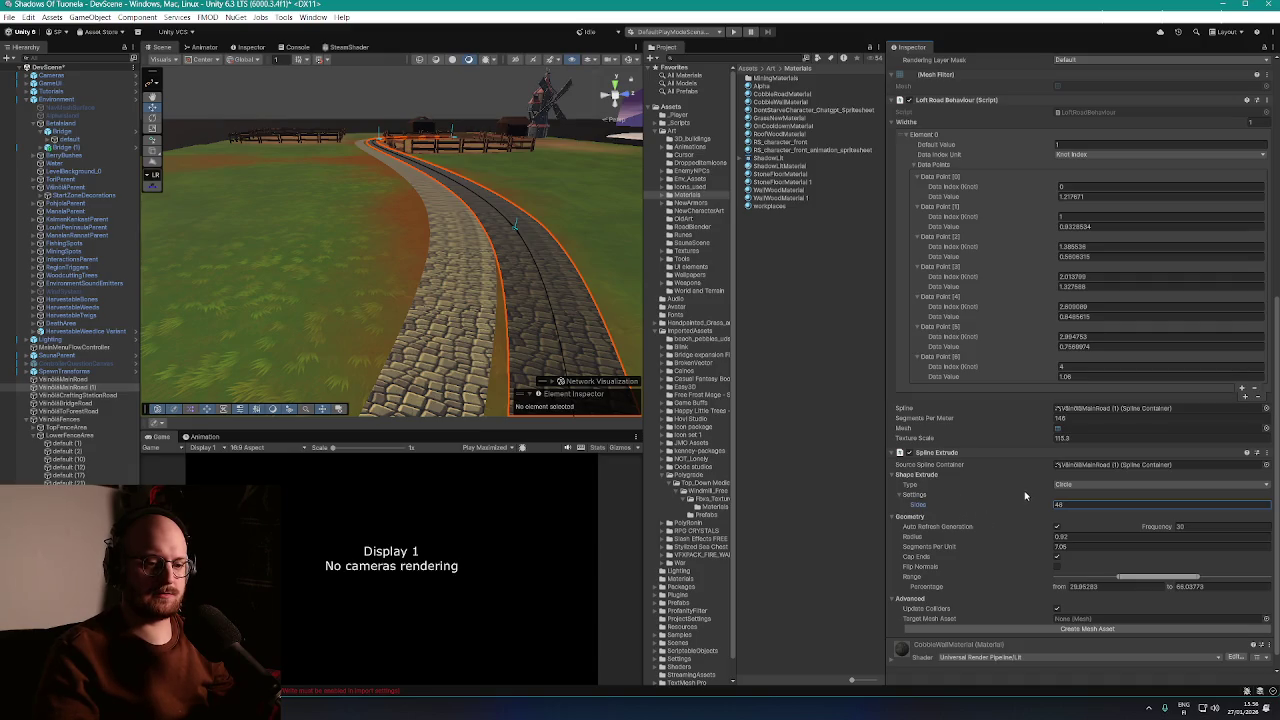
{"action": "scroll", "coordinate": [1024, 495], "scroll_direction": "down", "scroll_amount": 1}
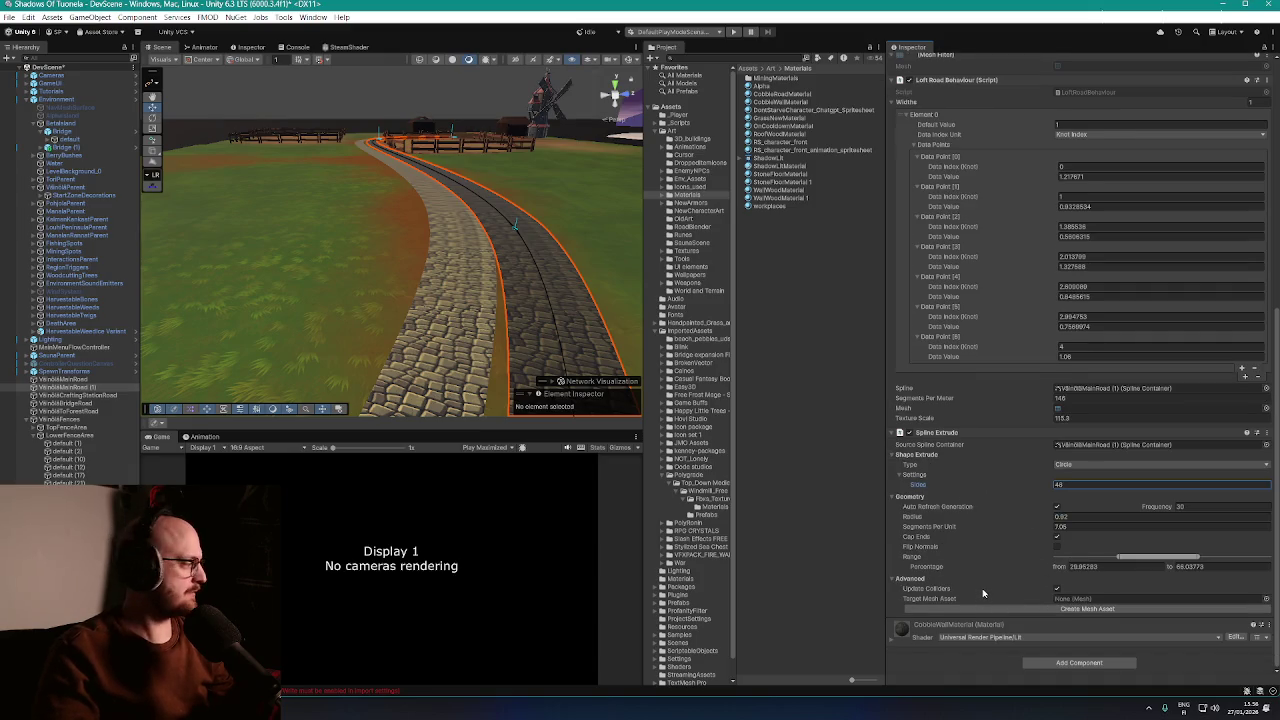
{"action": "left_click_drag", "start_coordinate": [481, 301], "coordinate": [468, 300]}
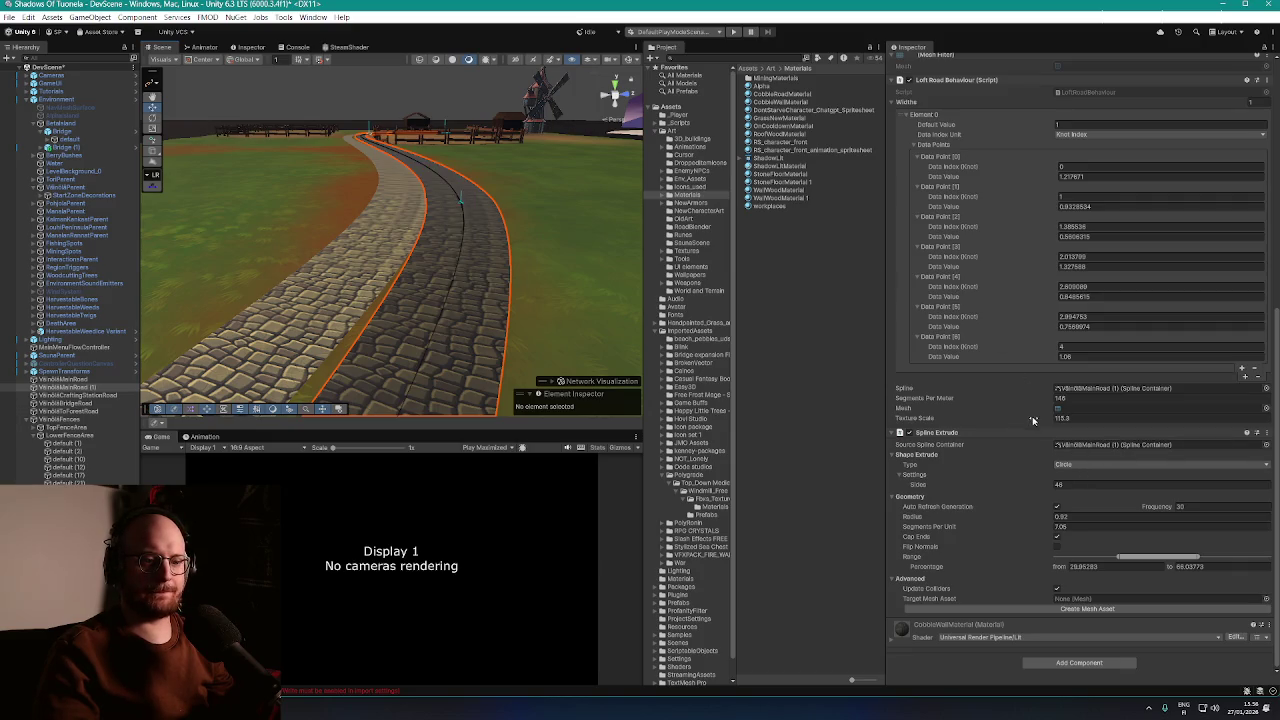
{"action": "mouse_move", "coordinate": [1033, 420]}
{"action": "left_mouse_down"}
{"action": "mouse_move", "coordinate": [1001, 414]}
{"action": "mouse_move", "coordinate": [1058, 503]}
{"action": "left_mouse_up"}
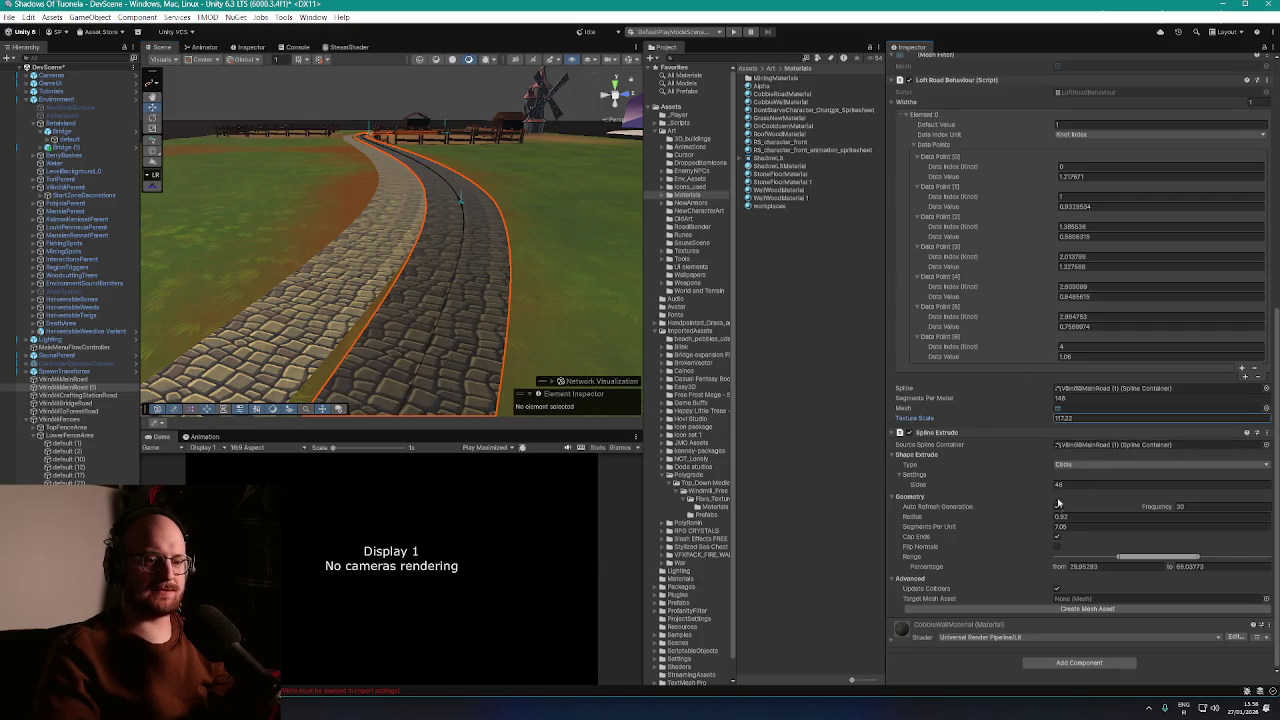
Remove the Spline Extrude component and add a fresh Spline Extrude back
{"action": "right_click", "coordinate": [987, 434]}
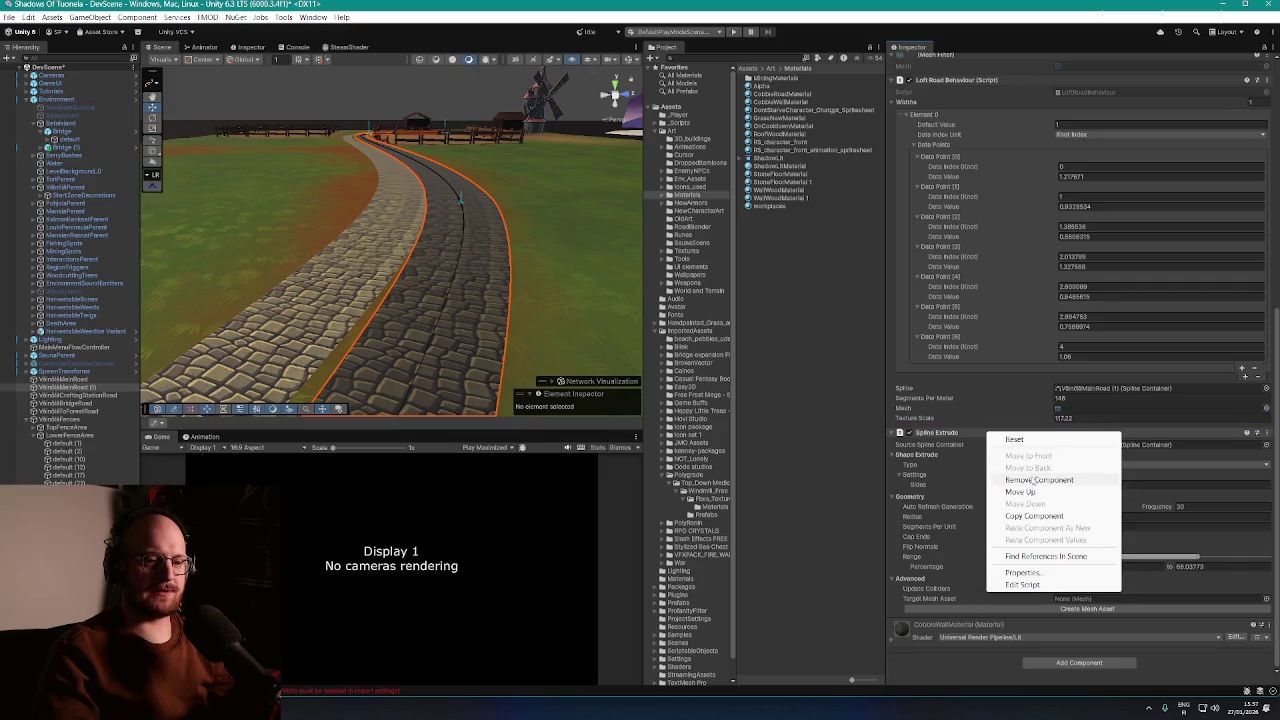
{"action": "left_click", "coordinate": [1032, 482]}
{"action": "left_click", "coordinate": [1048, 666]}
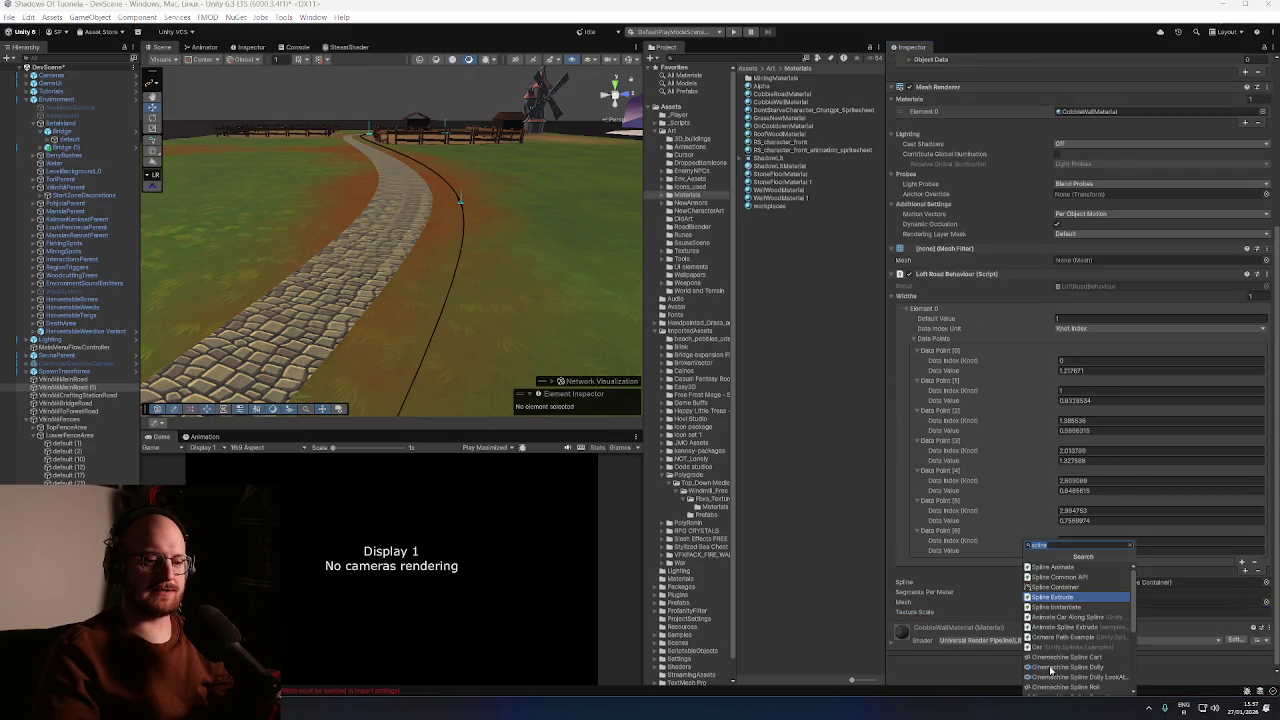
{"action": "left_click", "coordinate": [1075, 600]}
Trim the extrusion Range start to about 10.19 and frame the resulting pipe
{"action": "mouse_move", "coordinate": [505, 290]}
{"action": "left_mouse_down"}
{"action": "mouse_move", "coordinate": [523, 277]}
{"action": "mouse_move", "coordinate": [560, 303]}
{"action": "mouse_move", "coordinate": [541, 345]}
{"action": "mouse_move", "coordinate": [529, 311]}
{"action": "mouse_move", "coordinate": [309, 337]}
{"action": "mouse_move", "coordinate": [457, 306]}
{"action": "mouse_move", "coordinate": [757, 400]}
{"action": "left_mouse_up"}
{"action": "scroll", "coordinate": [1014, 509], "scroll_direction": "down", "scroll_amount": 5}
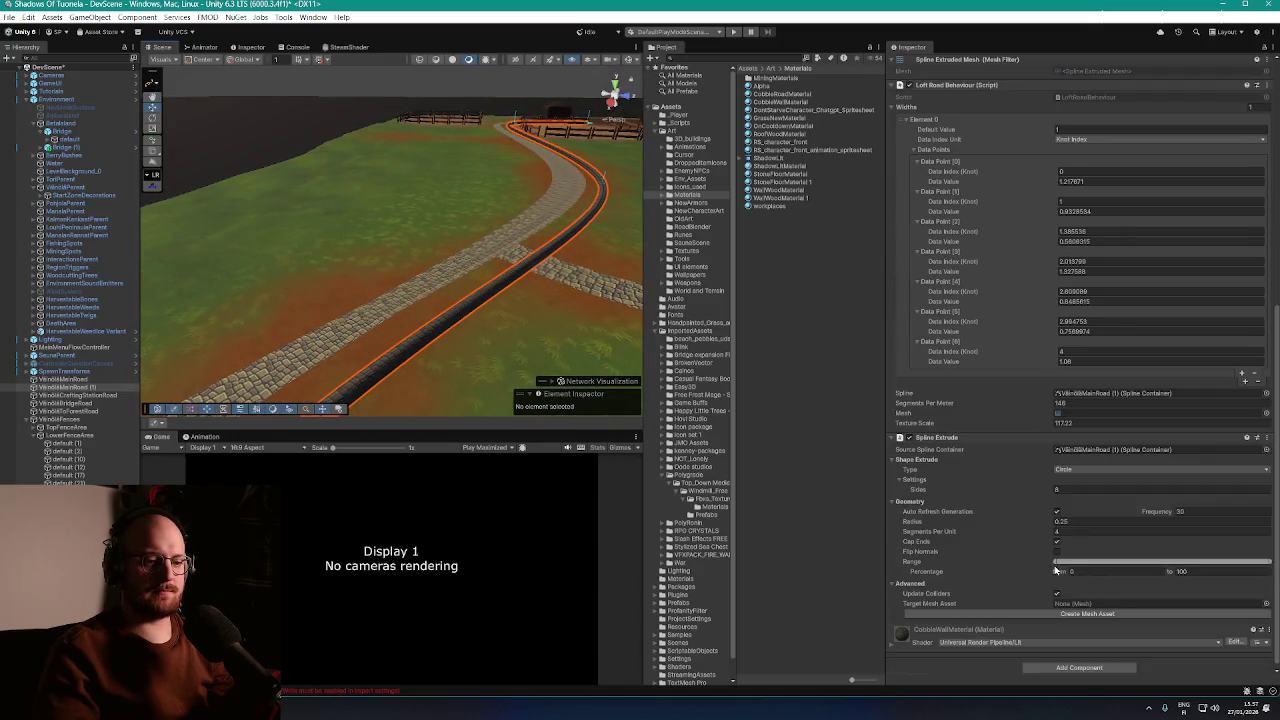
{"action": "mouse_move", "coordinate": [1079, 561]}
{"action": "left_mouse_down"}
{"action": "mouse_move", "coordinate": [1192, 573]}
{"action": "mouse_move", "coordinate": [1114, 577]}
{"action": "left_mouse_up"}
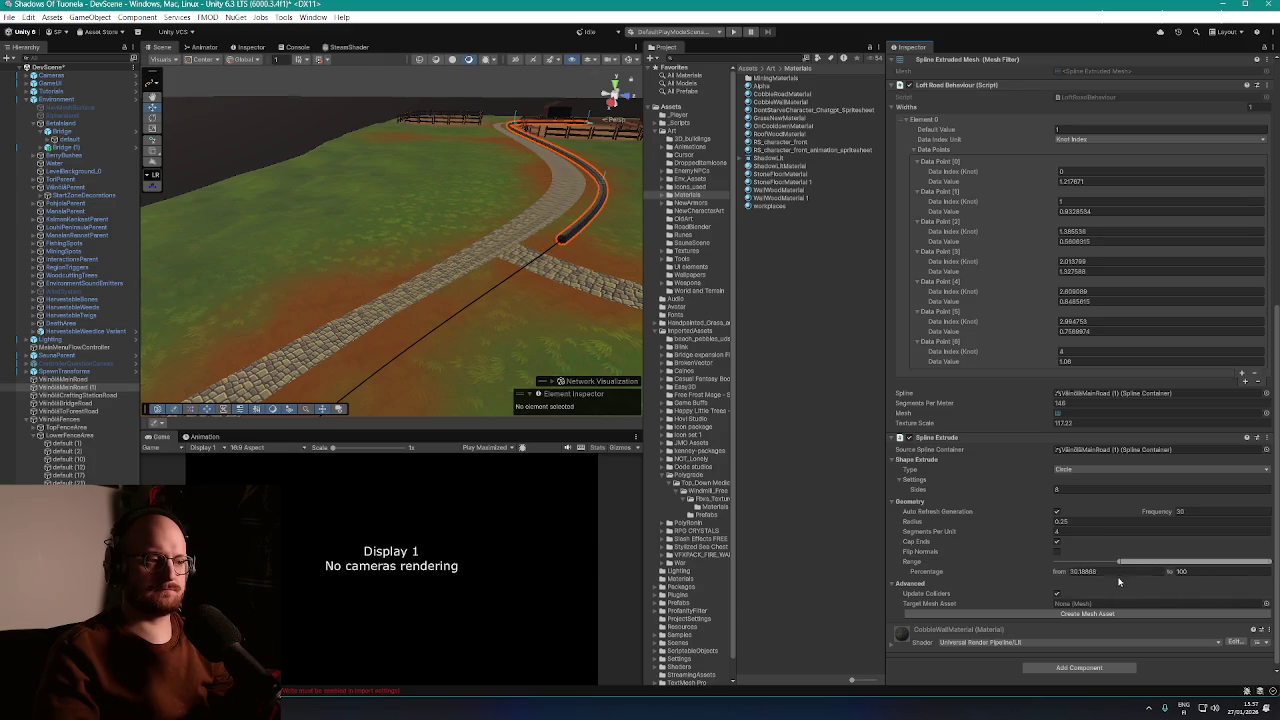
{"action": "key", "text": "f"}
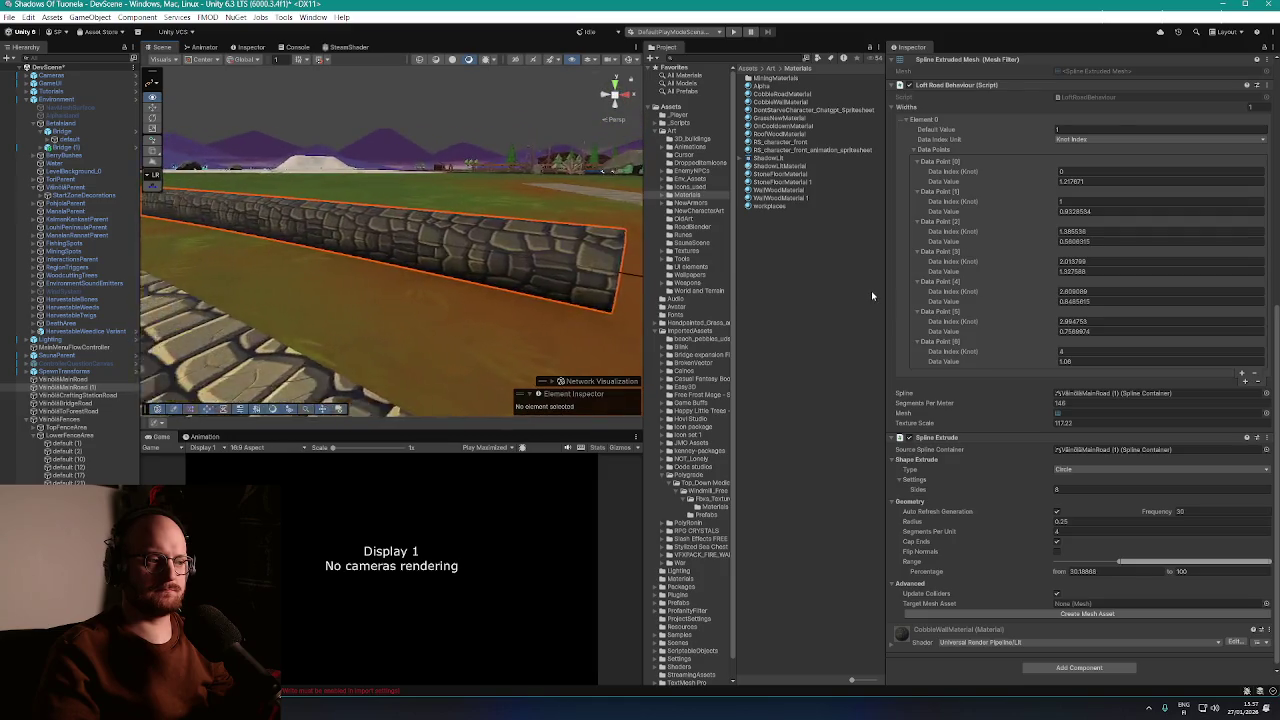
Set the extrusion shape to Square and enter a trial radius value
{"action": "left_click", "coordinate": [1107, 469]}
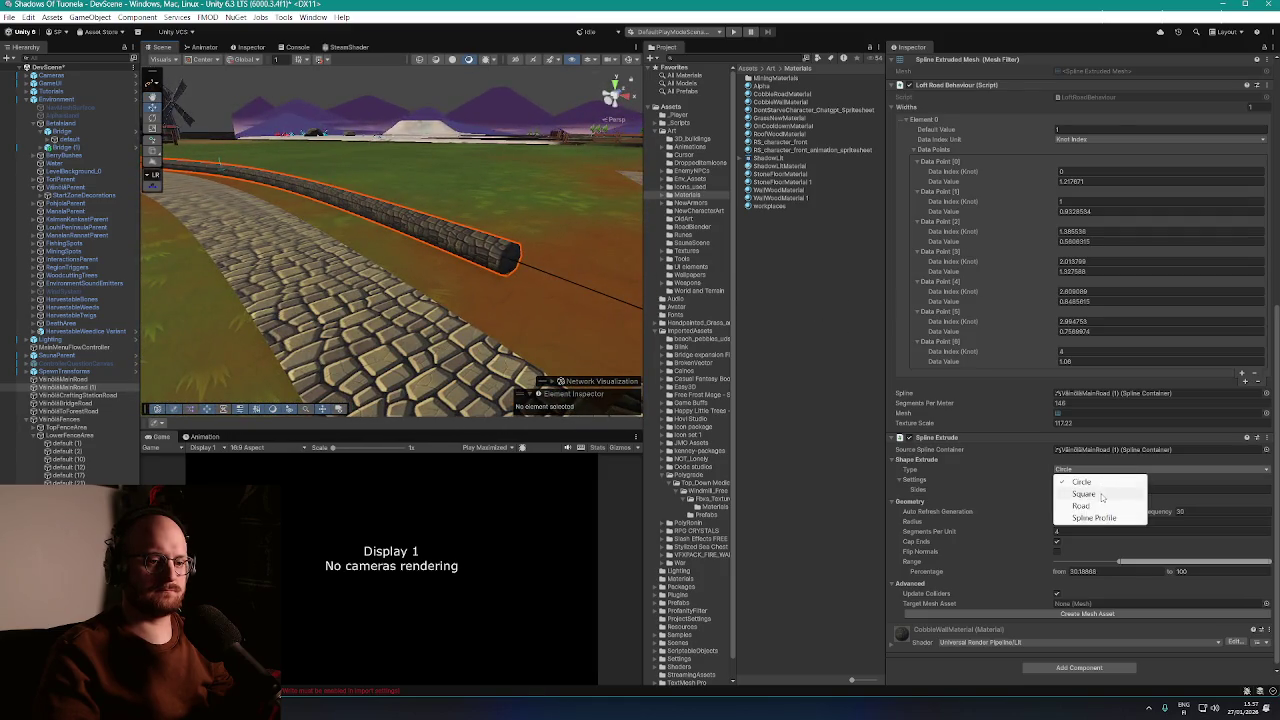
{"action": "left_click", "coordinate": [1084, 494]}
{"action": "left_click", "coordinate": [1035, 520]}
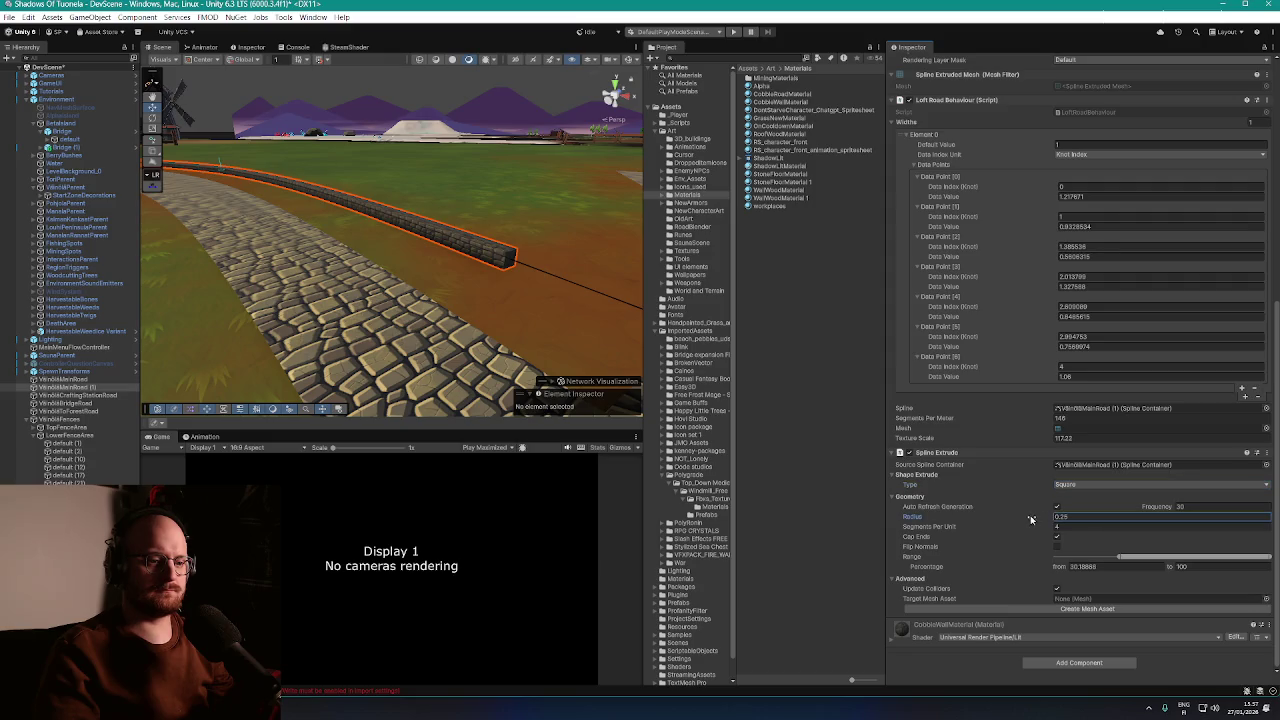
{"action": "type", "text": "0.9"}
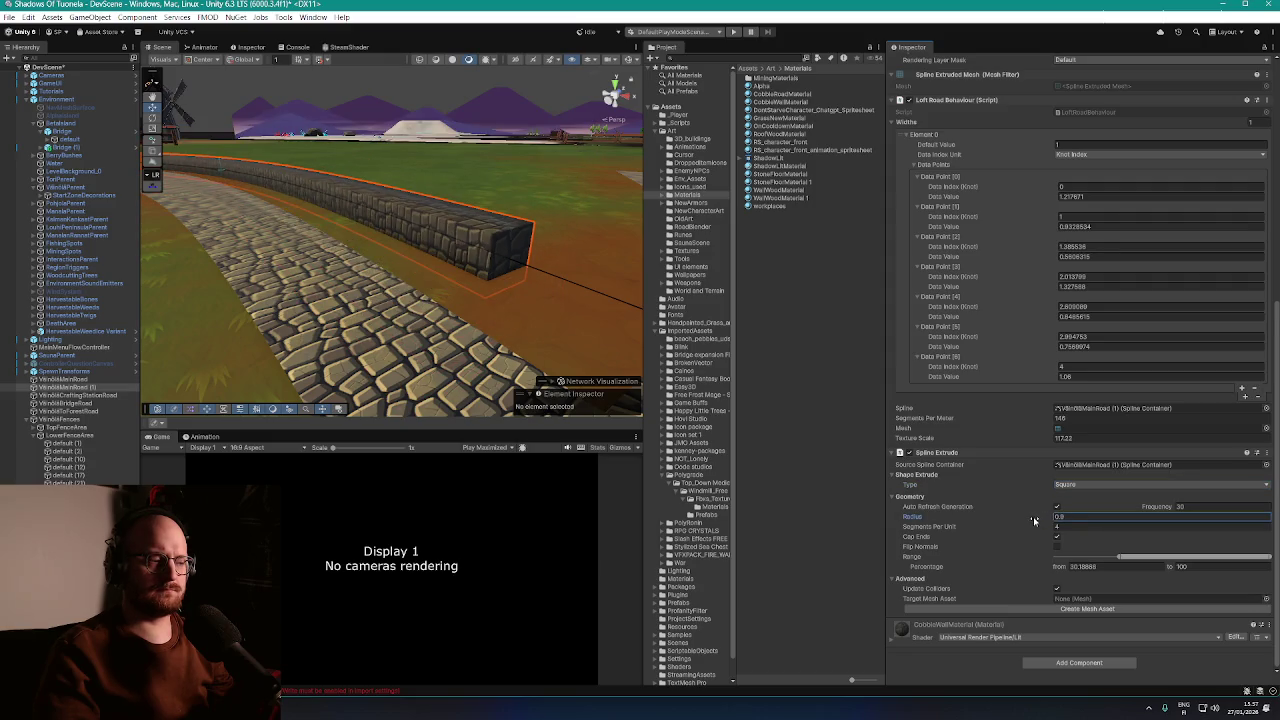
{"action": "key", "text": "BackSpace"}
{"action": "type", "text": "6"}
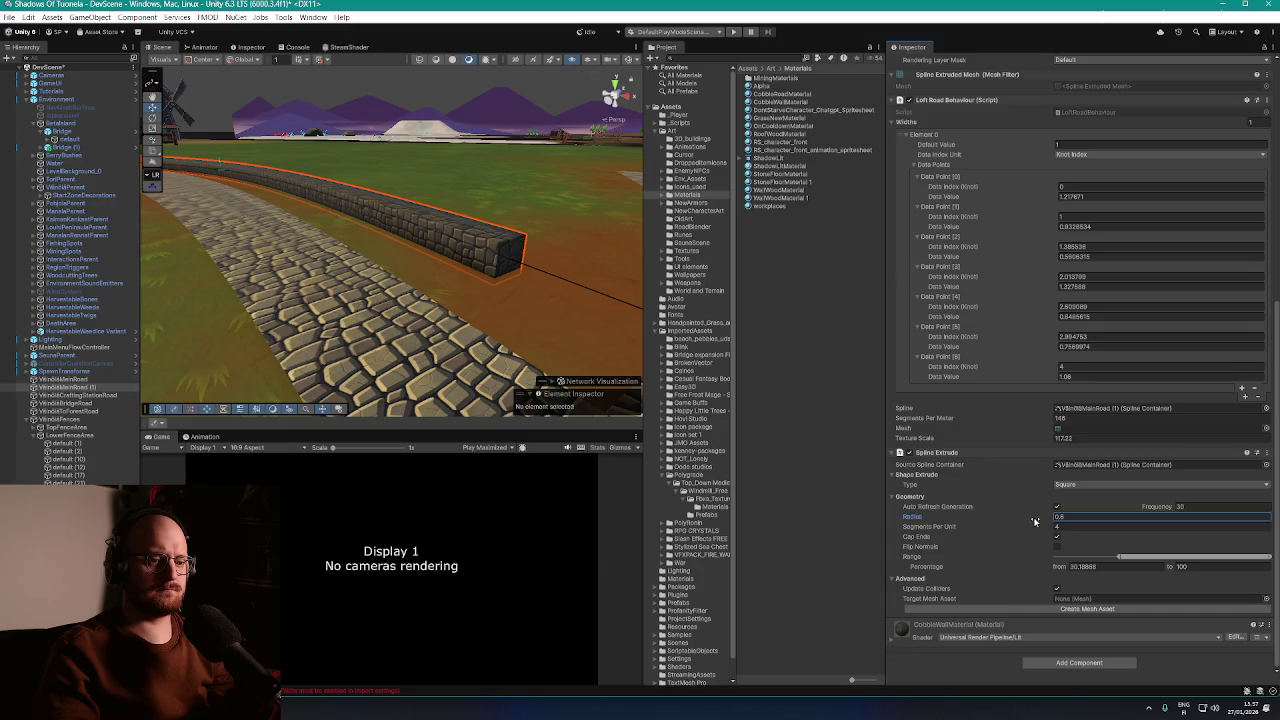
{"action": "scroll", "coordinate": [531, 342], "scroll_direction": "down", "scroll_amount": 3}
{"action": "mouse_move", "coordinate": [531, 342]}
{"action": "left_mouse_down"}
{"action": "mouse_move", "coordinate": [423, 320]}
{"action": "mouse_move", "coordinate": [590, 365]}
{"action": "left_mouse_up"}
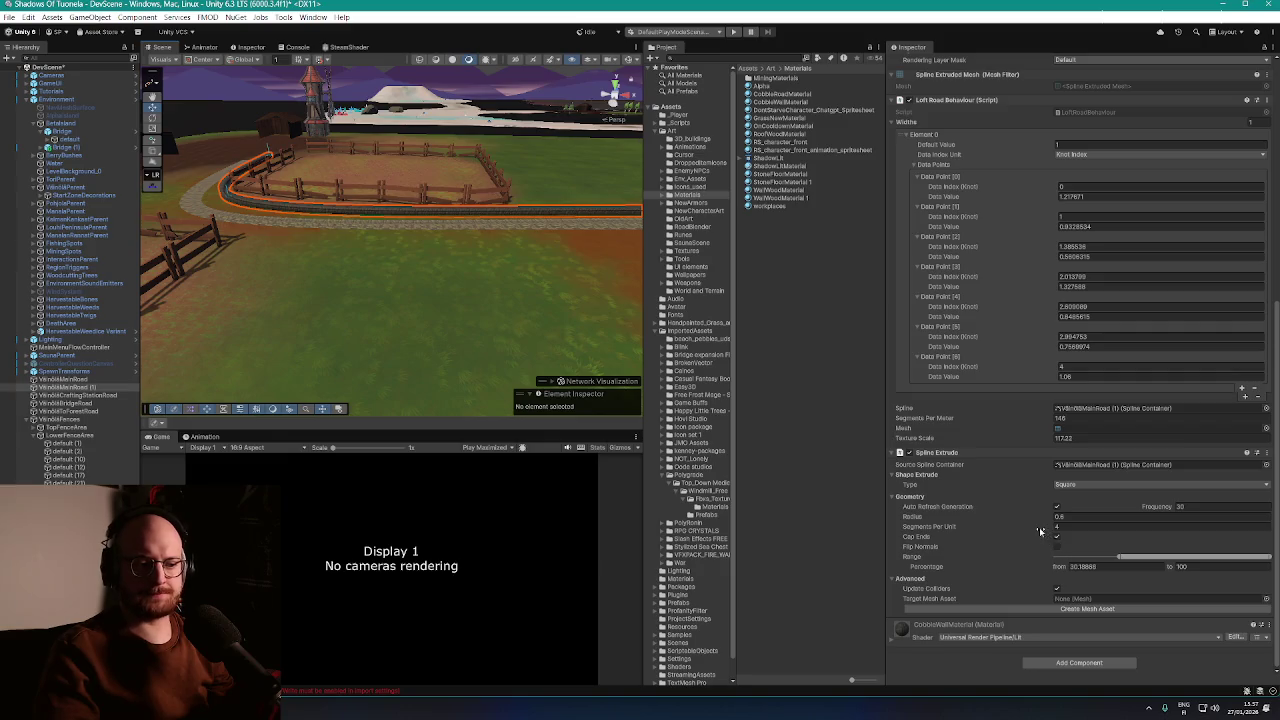
Shorten the wall's Range end to 66.27358 and commit a radius of 1
{"action": "left_click_drag", "start_coordinate": [1269, 556], "coordinate": [1208, 556]}
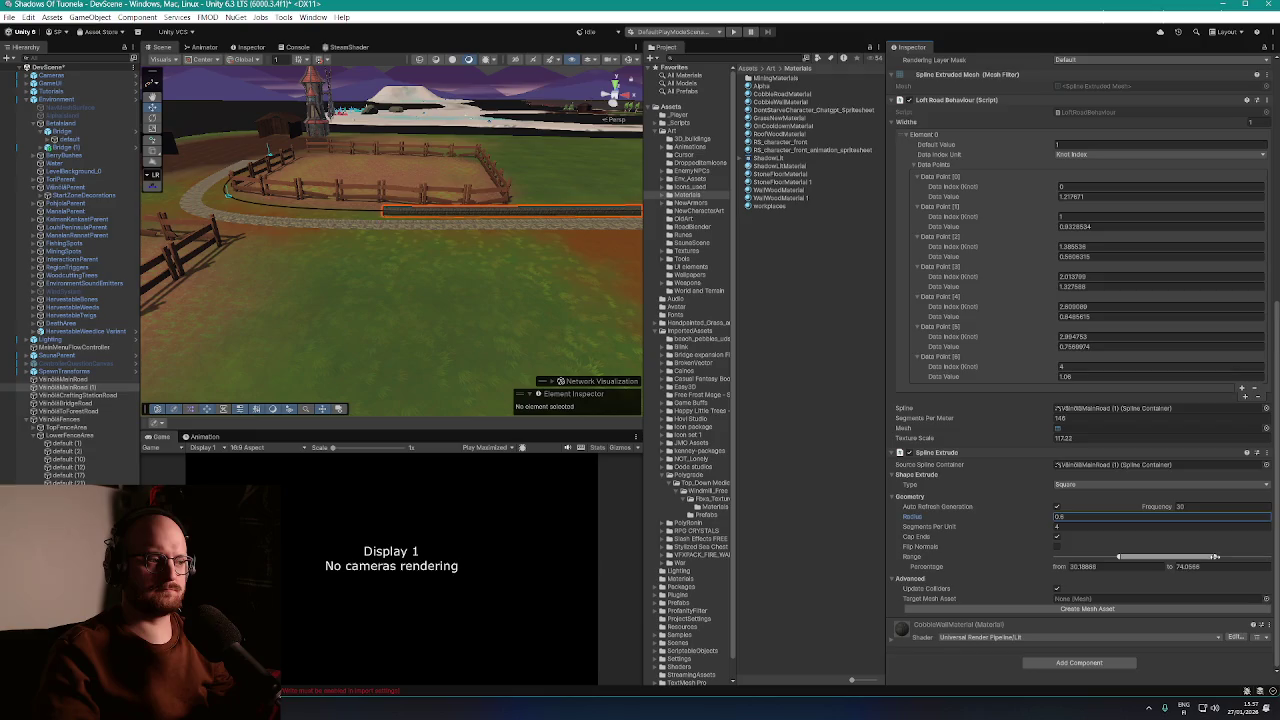
{"action": "left_click_drag", "start_coordinate": [1215, 556], "coordinate": [1203, 556]}
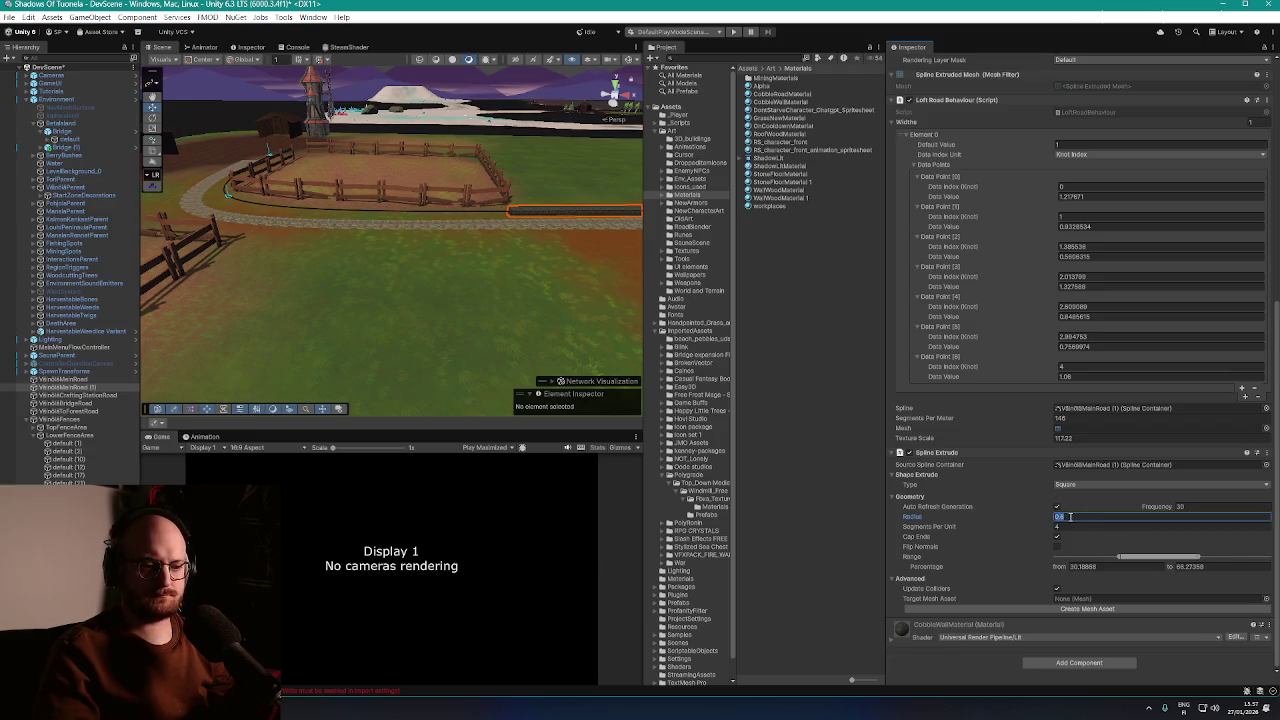
{"action": "type", "text": "1"}
{"action": "key", "text": "Return"}
{"action": "scroll", "coordinate": [550, 256], "scroll_direction": "down", "scroll_amount": 5}
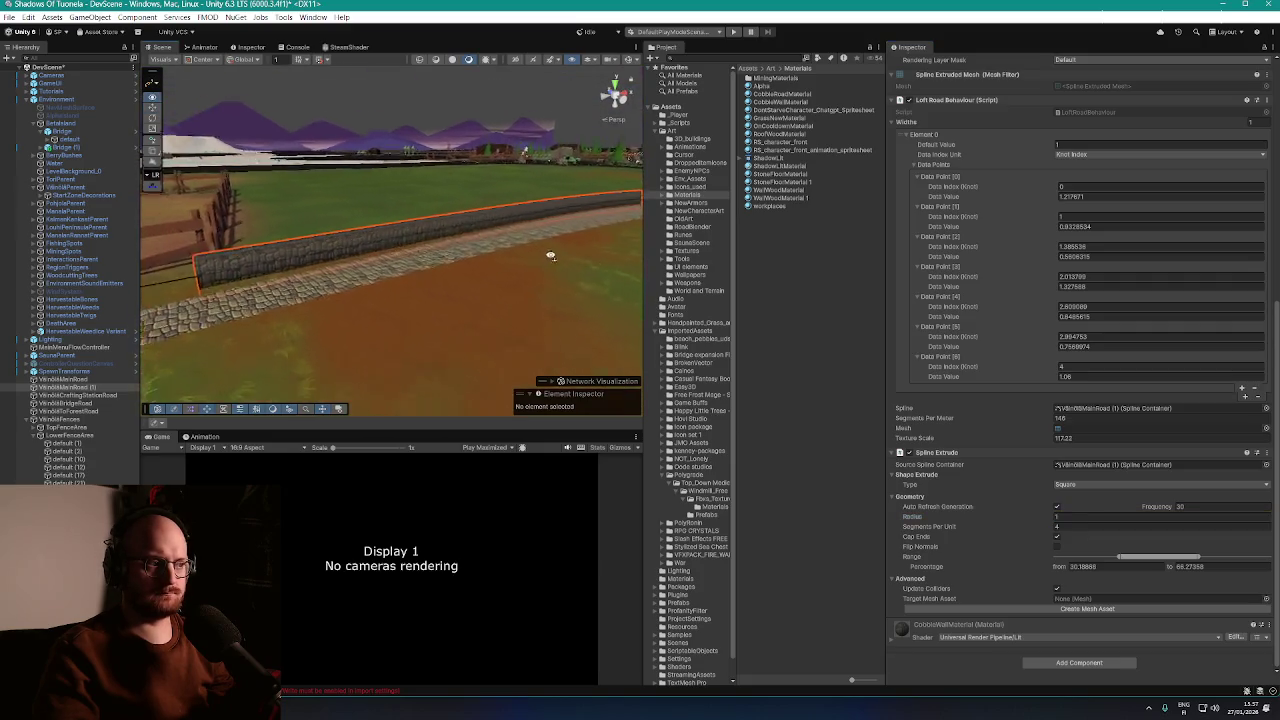
{"action": "mouse_move", "coordinate": [550, 256]}
{"action": "left_mouse_down"}
{"action": "mouse_move", "coordinate": [650, 258]}
{"action": "mouse_move", "coordinate": [514, 280]}
{"action": "mouse_move", "coordinate": [491, 309]}
{"action": "mouse_move", "coordinate": [522, 313]}
{"action": "mouse_move", "coordinate": [289, 309]}
{"action": "mouse_move", "coordinate": [363, 280]}
{"action": "mouse_move", "coordinate": [443, 280]}
{"action": "mouse_move", "coordinate": [491, 303]}
{"action": "mouse_move", "coordinate": [466, 303]}
{"action": "left_mouse_up"}
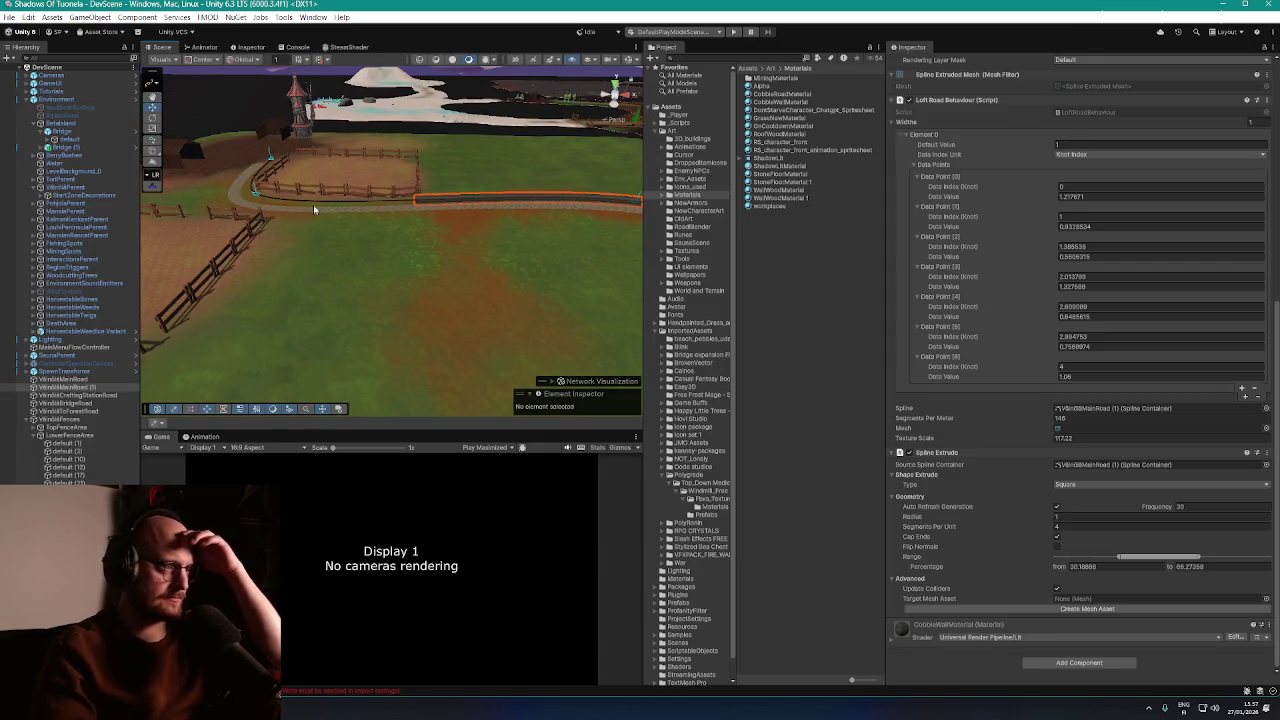
Deselect the road spline and enter Play mode
{"action": "left_click", "coordinate": [805, 259]}
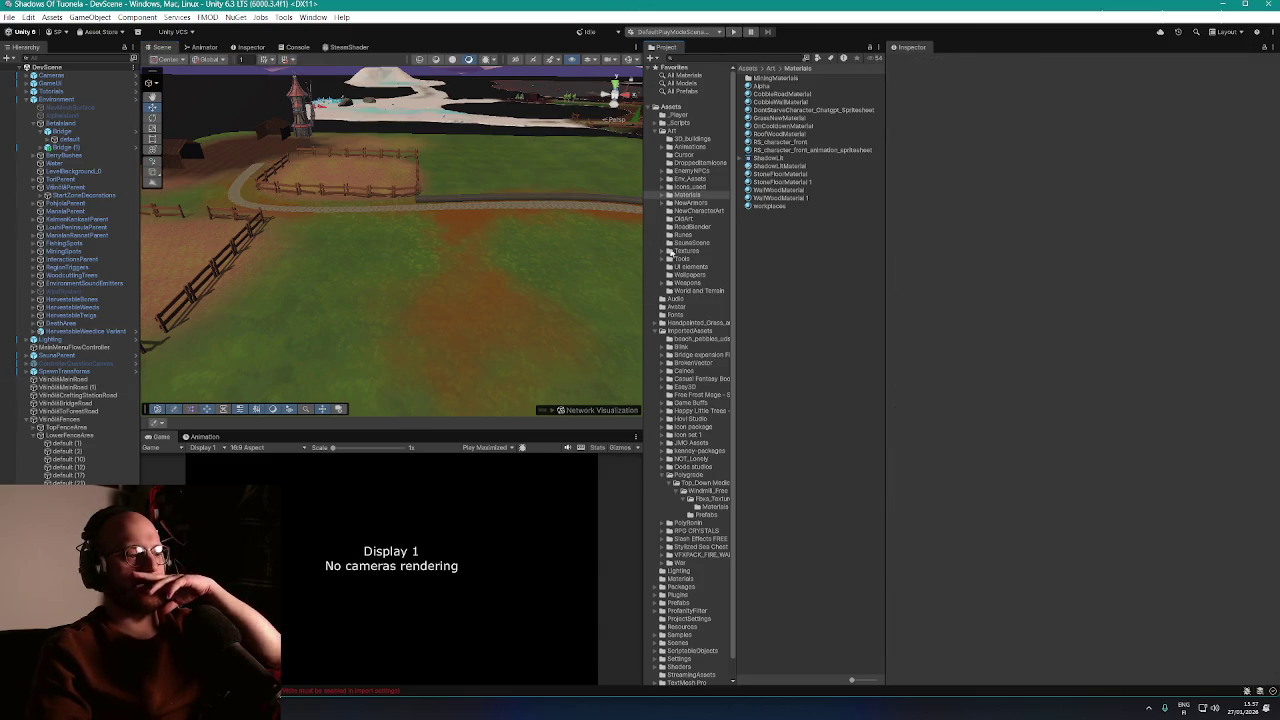
{"action": "left_click", "coordinate": [733, 31]}
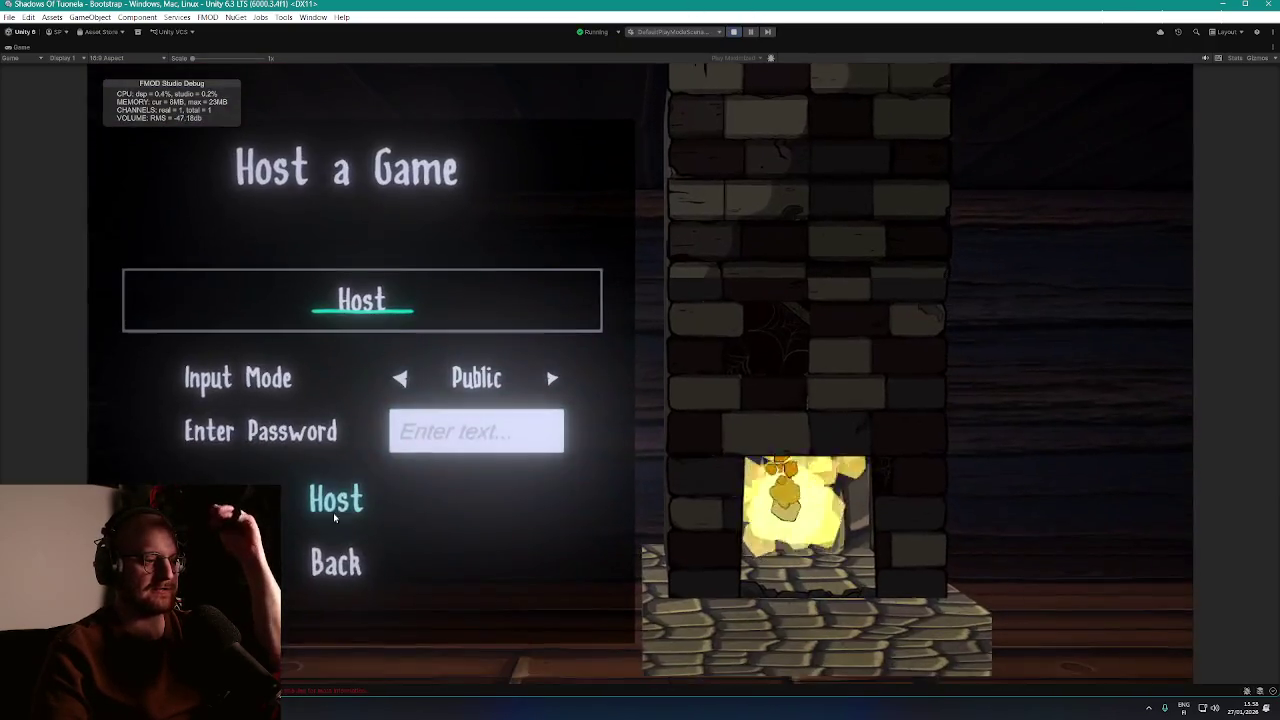
Host a game and walk the player down to the path junction
{"action": "left_click", "coordinate": [353, 495]}
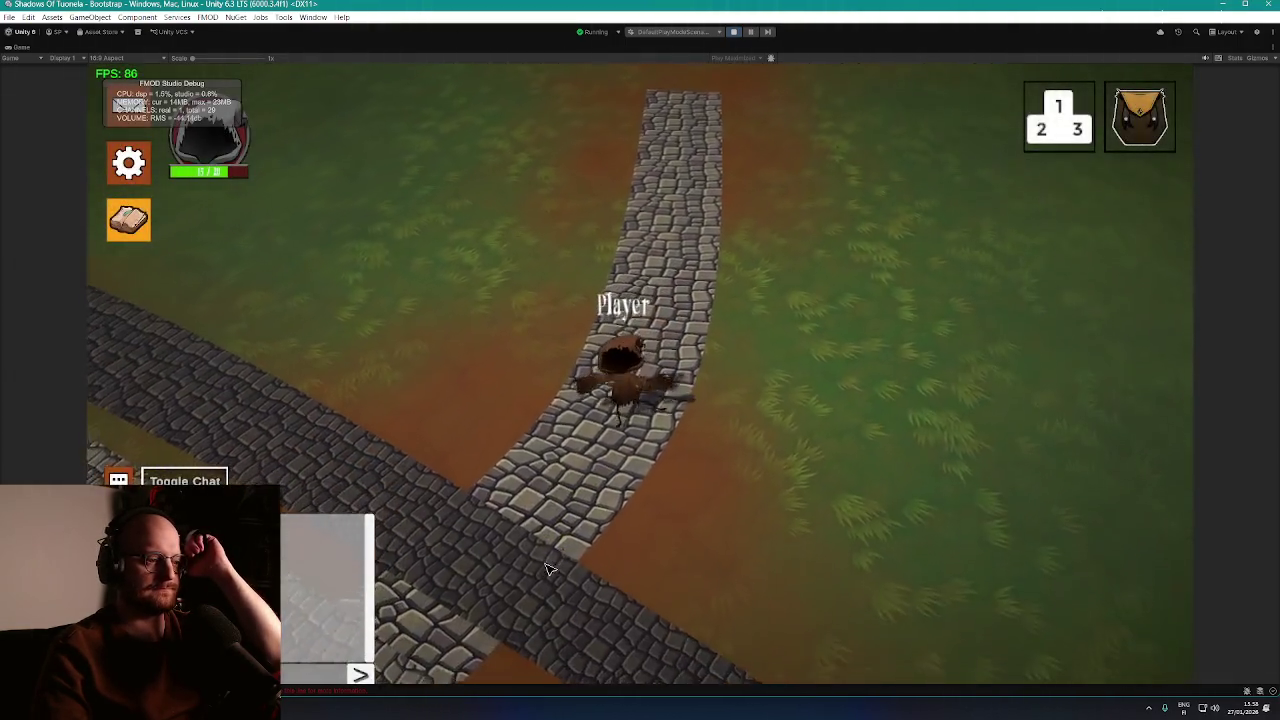
{"action": "left_click", "coordinate": [546, 569]}
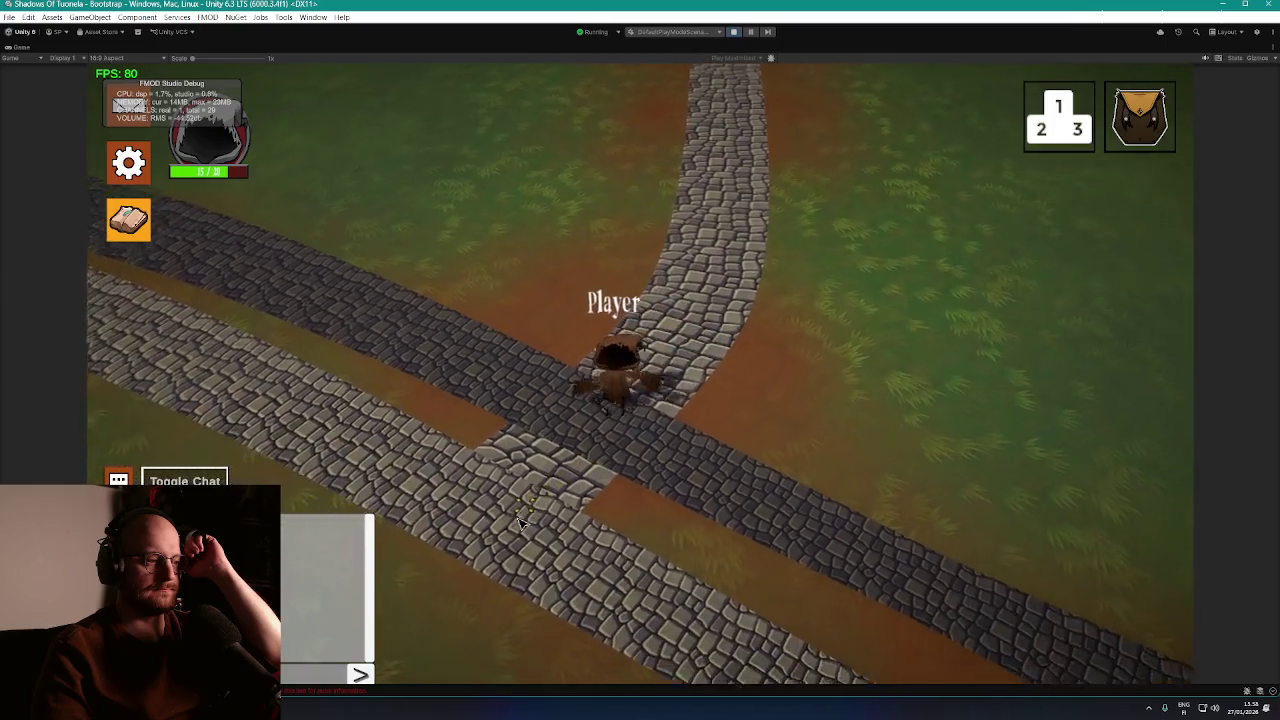
{"action": "left_click", "coordinate": [730, 405]}
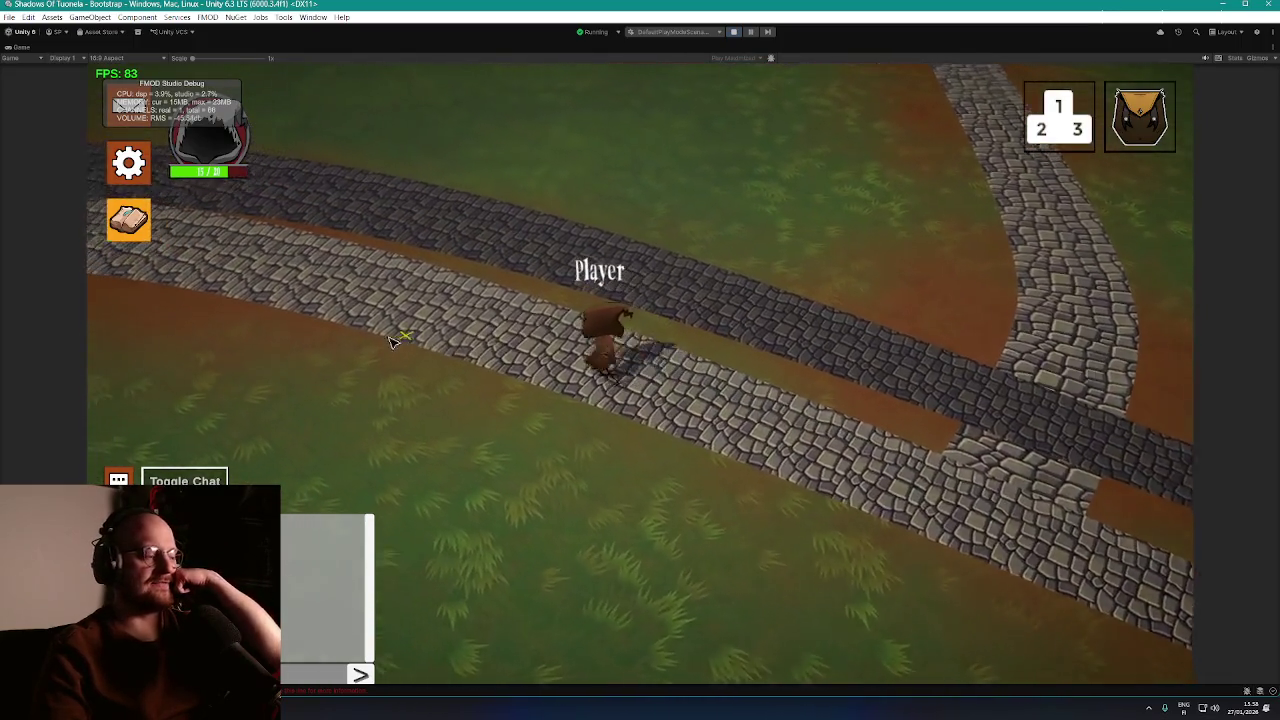
Walk the player left along the road and up onto the cobblestone path between the fences
{"action": "left_click", "coordinate": [398, 392]}
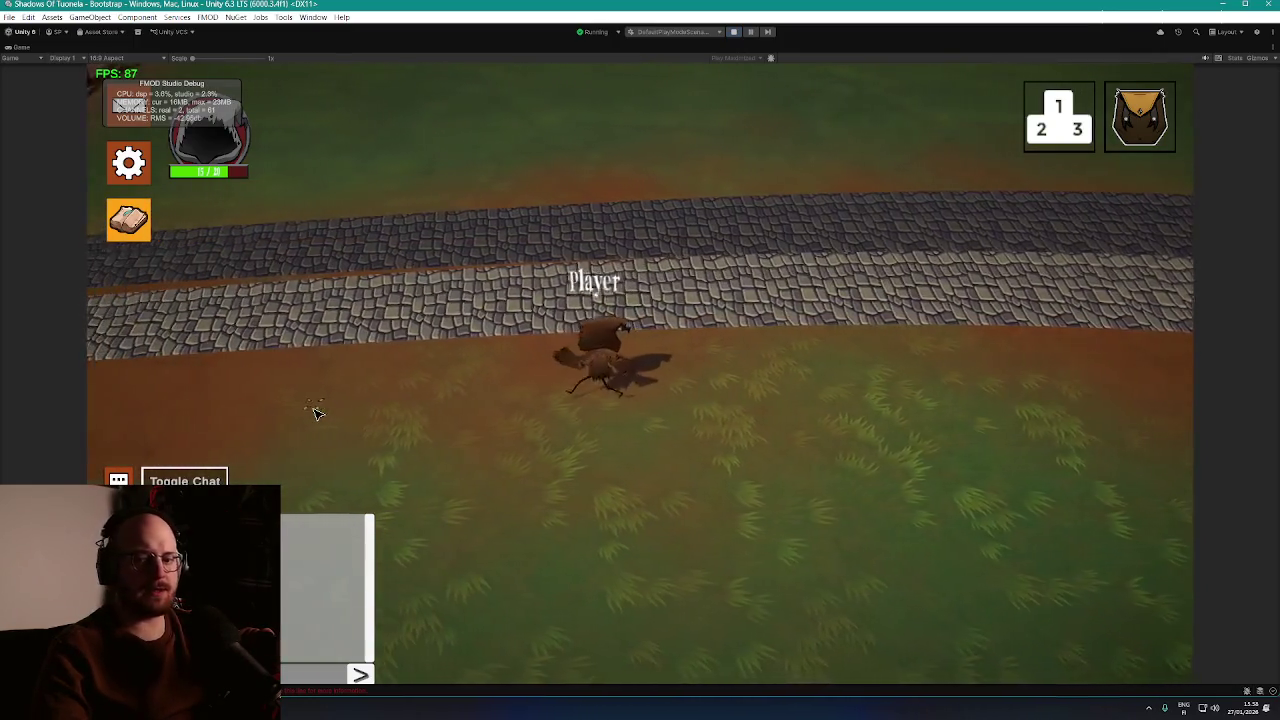
{"action": "left_click", "coordinate": [311, 411]}
{"action": "left_click", "coordinate": [296, 412]}
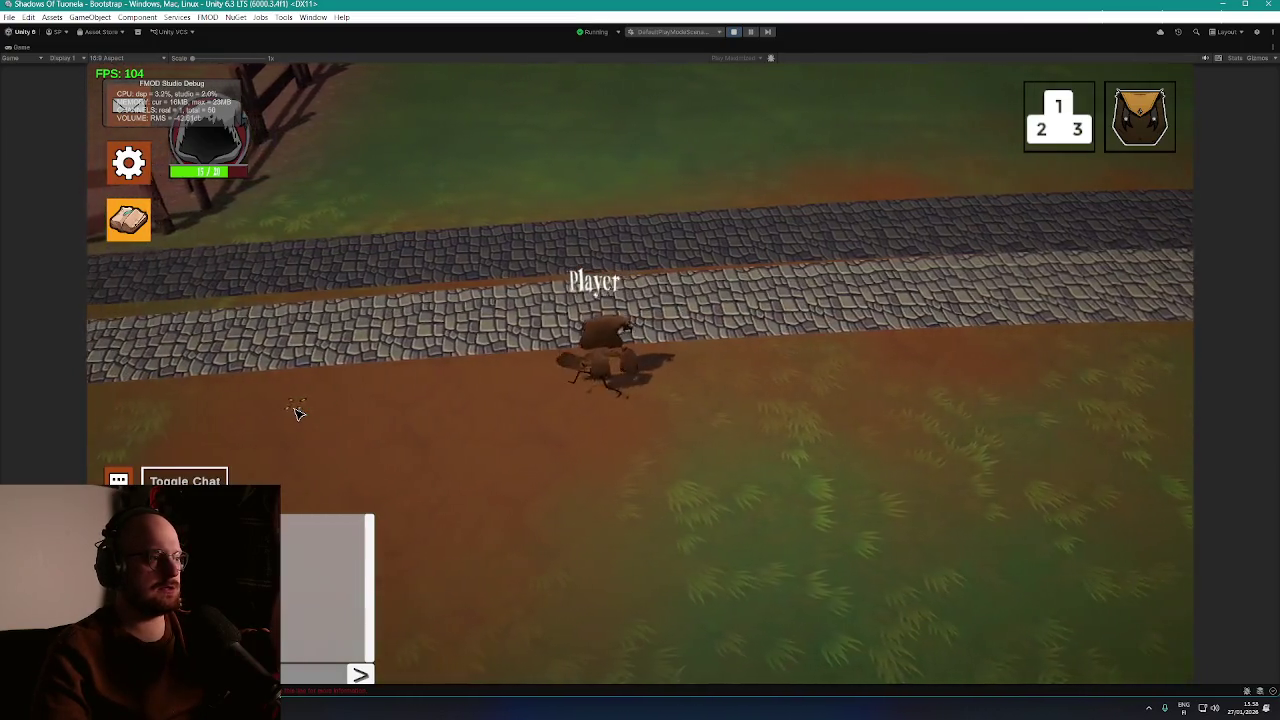
{"action": "left_click", "coordinate": [296, 412]}
{"action": "left_click", "coordinate": [296, 412]}
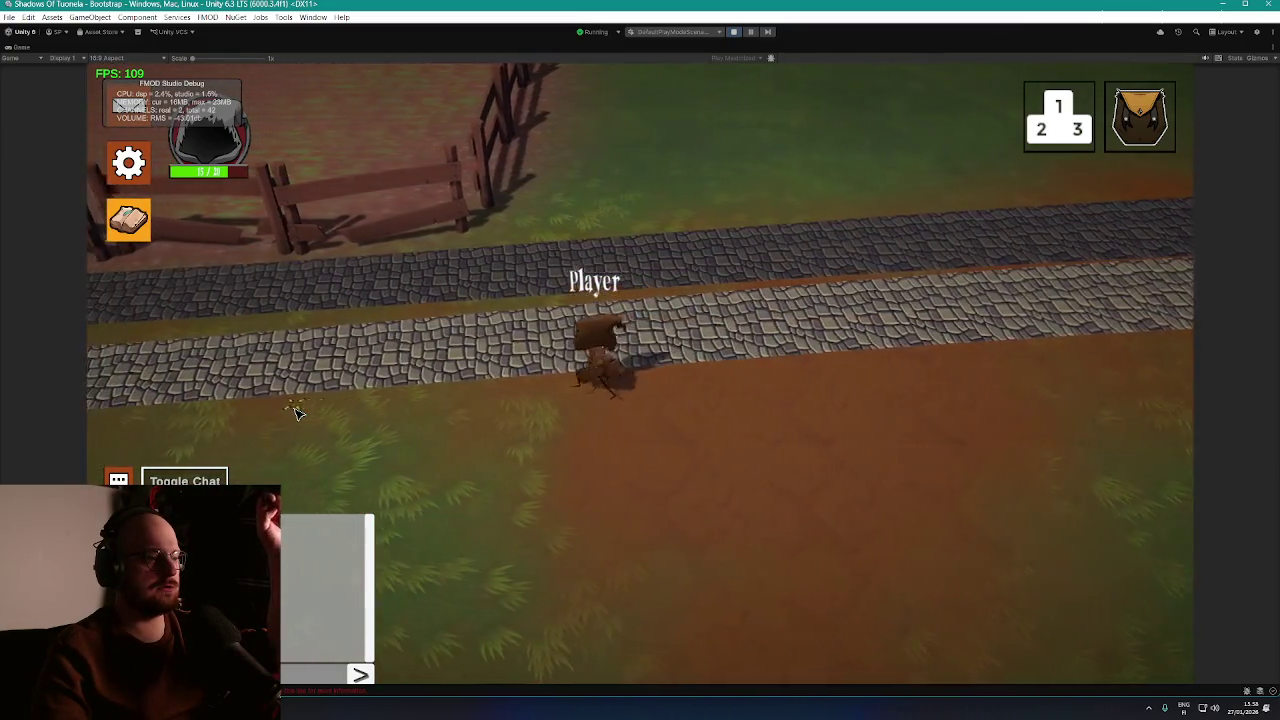
{"action": "left_click", "coordinate": [299, 414]}
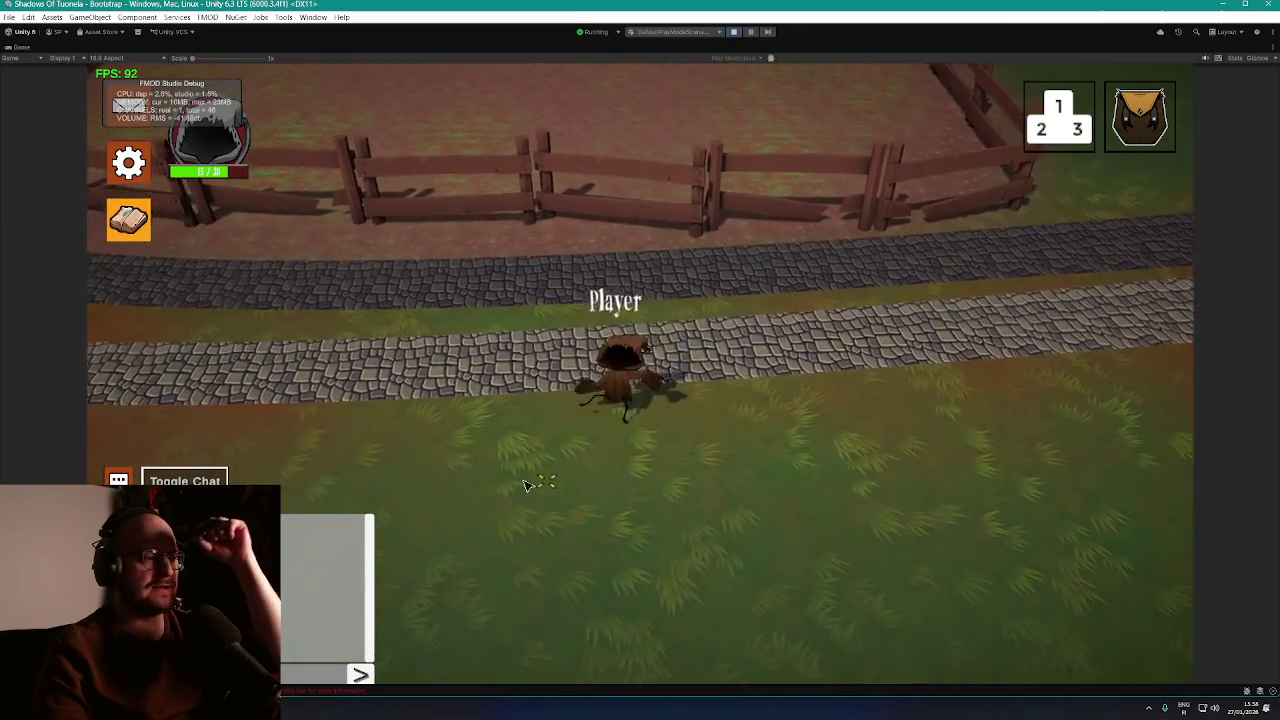
{"action": "left_click", "coordinate": [474, 430]}
{"action": "left_click", "coordinate": [466, 394]}
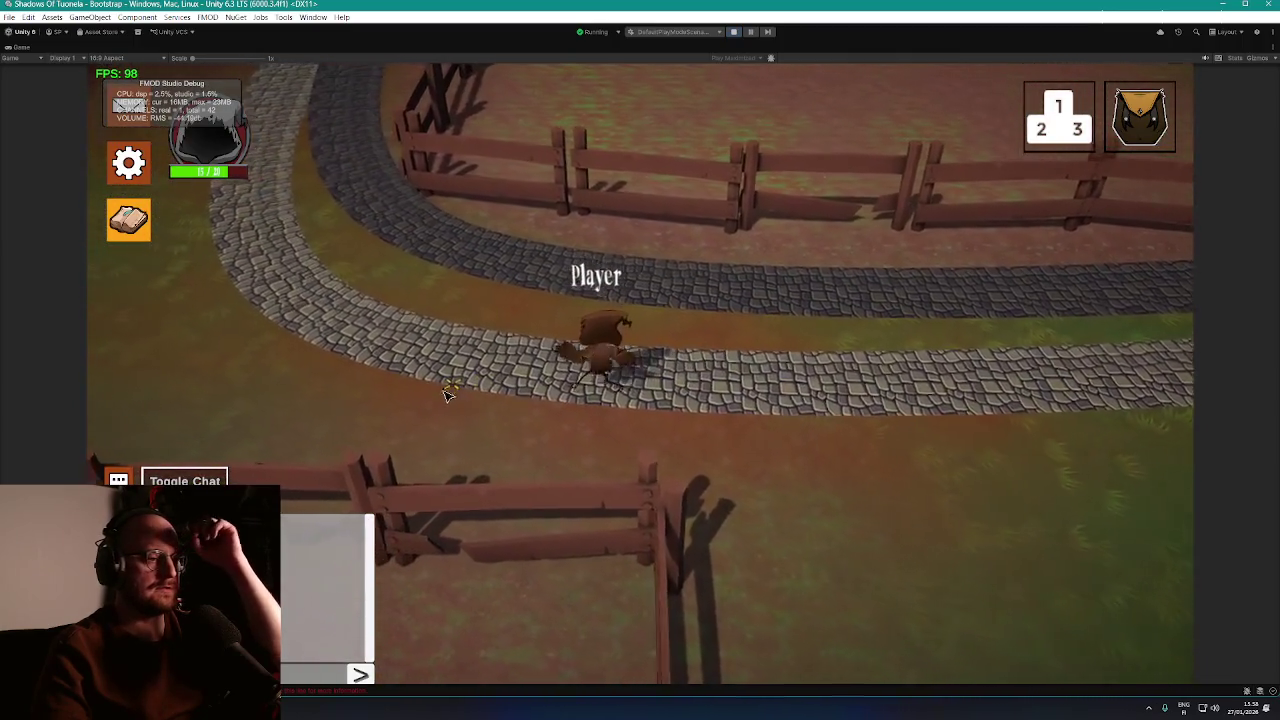
Walk the player along the cobblestone path and around the stone tower
{"action": "left_click", "coordinate": [452, 396]}
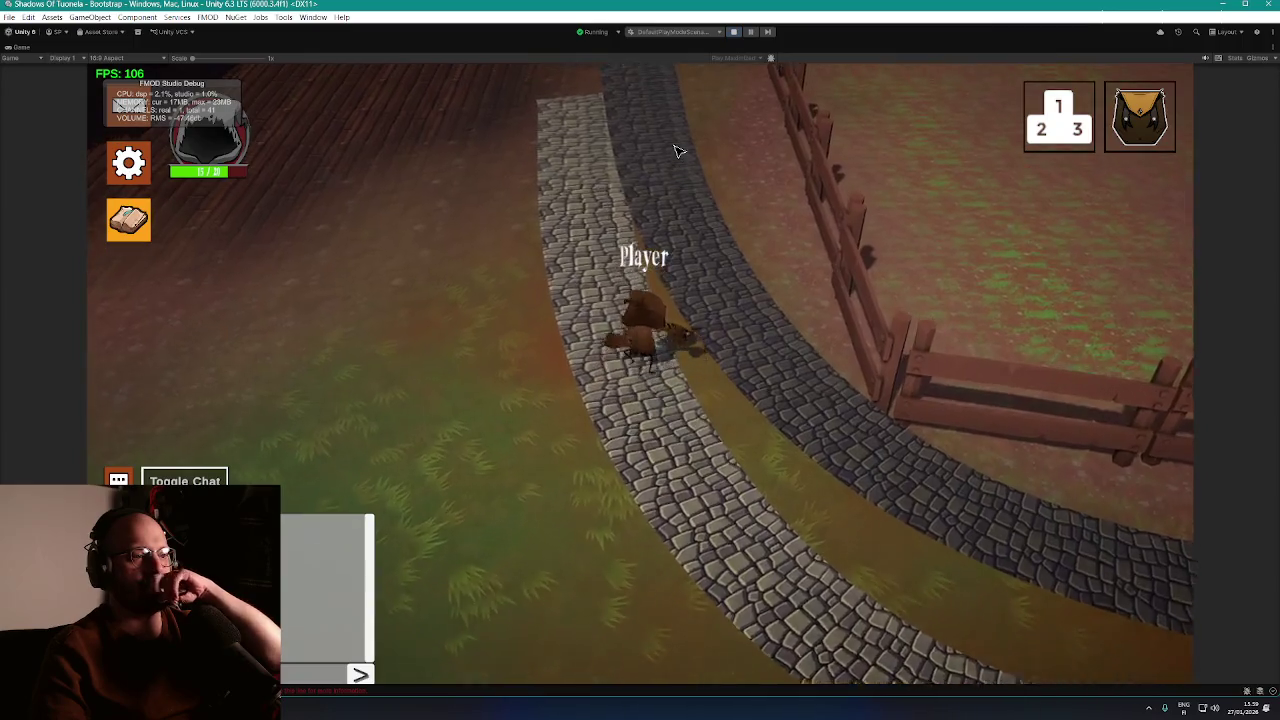
{"action": "key", "text": "w"}
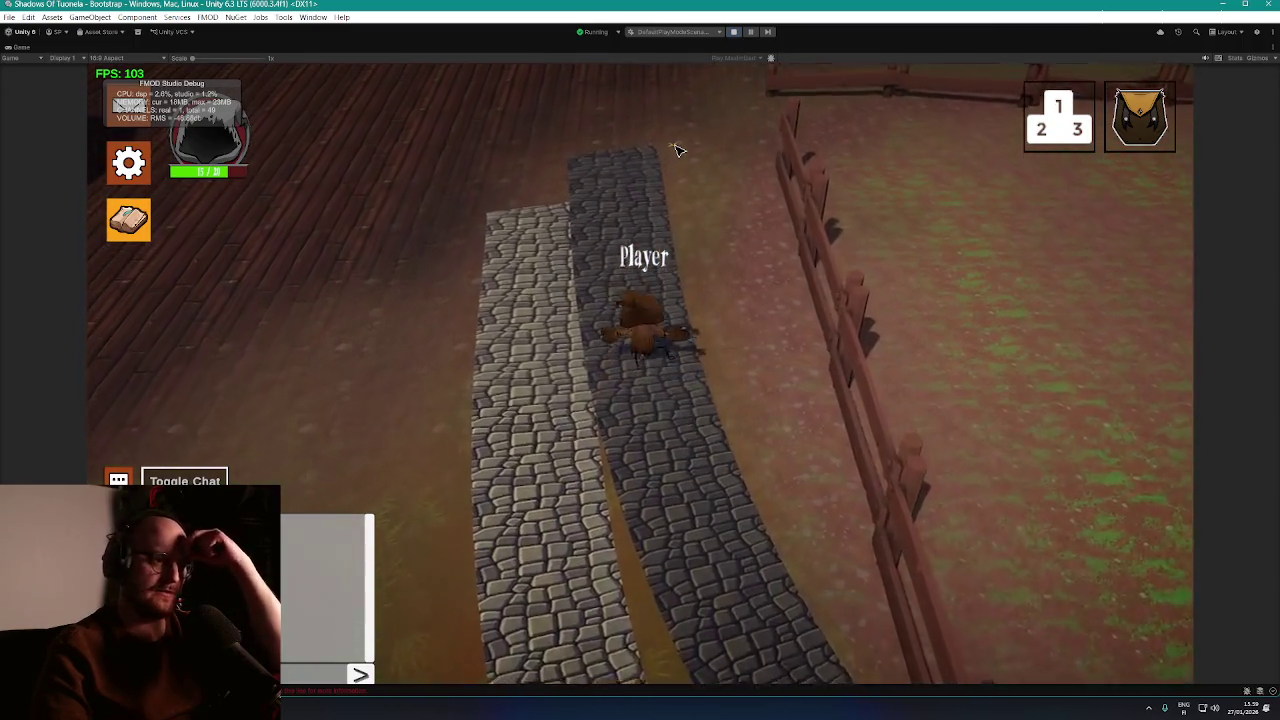
{"action": "key", "text": "w"}
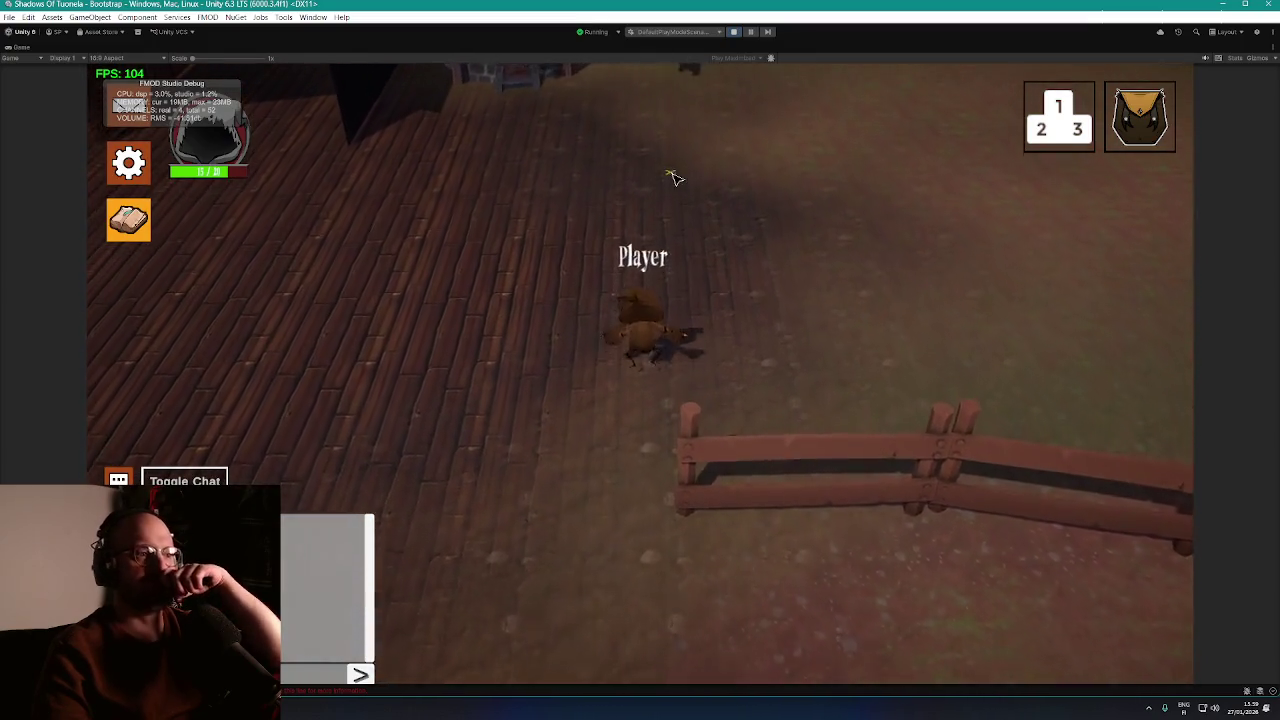
{"action": "key", "text": "w"}
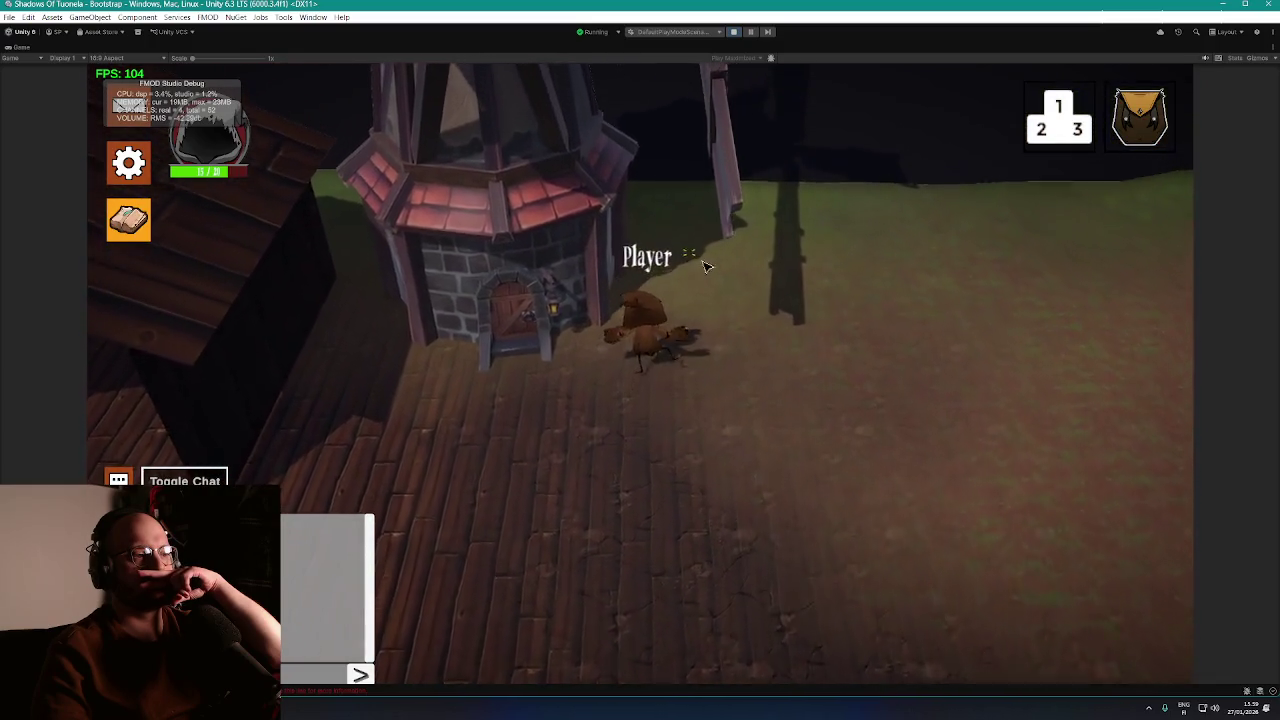
{"action": "left_click", "coordinate": [765, 303]}
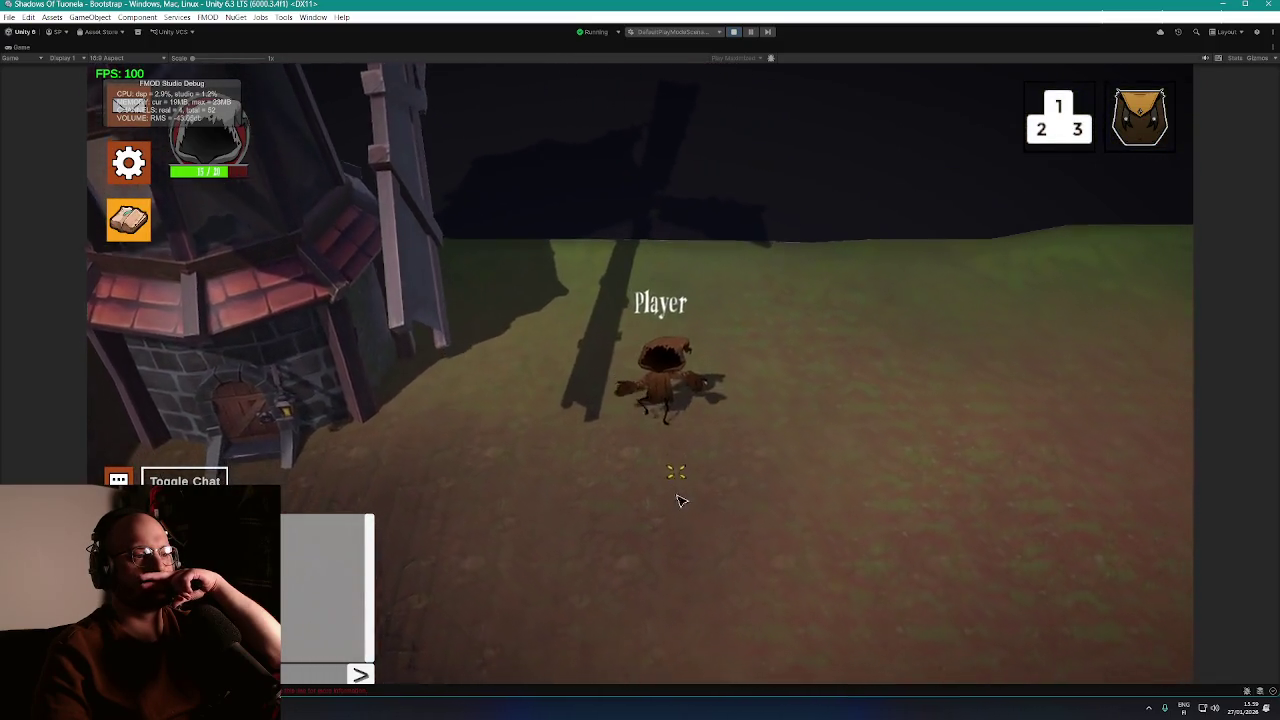
{"action": "left_click", "coordinate": [475, 496]}
{"action": "mouse_move", "coordinate": [478, 557]}
{"action": "left_mouse_down"}
{"action": "mouse_move", "coordinate": [443, 571]}
{"action": "mouse_move", "coordinate": [414, 543]}
{"action": "mouse_move", "coordinate": [407, 551]}
{"action": "mouse_move", "coordinate": [357, 443]}
{"action": "mouse_move", "coordinate": [534, 609]}
{"action": "mouse_move", "coordinate": [645, 659]}
{"action": "mouse_move", "coordinate": [814, 672]}
{"action": "mouse_move", "coordinate": [883, 650]}
{"action": "mouse_move", "coordinate": [860, 603]}
{"action": "mouse_move", "coordinate": [929, 400]}
{"action": "mouse_move", "coordinate": [955, 398]}
{"action": "mouse_move", "coordinate": [951, 491]}
{"action": "mouse_move", "coordinate": [891, 620]}
{"action": "mouse_move", "coordinate": [785, 583]}
{"action": "mouse_move", "coordinate": [751, 517]}
{"action": "left_mouse_up"}
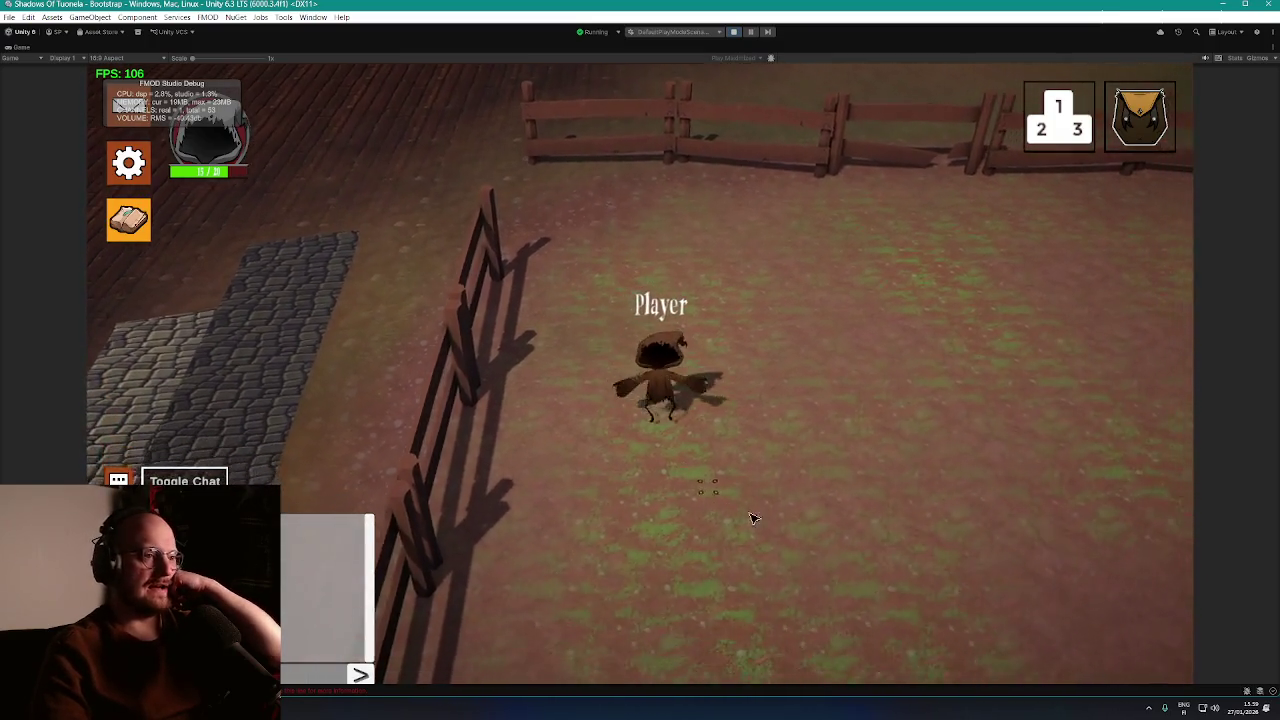
Stop Play mode, switch to Firefox, and open a new tab
{"action": "left_click", "coordinate": [736, 32]}
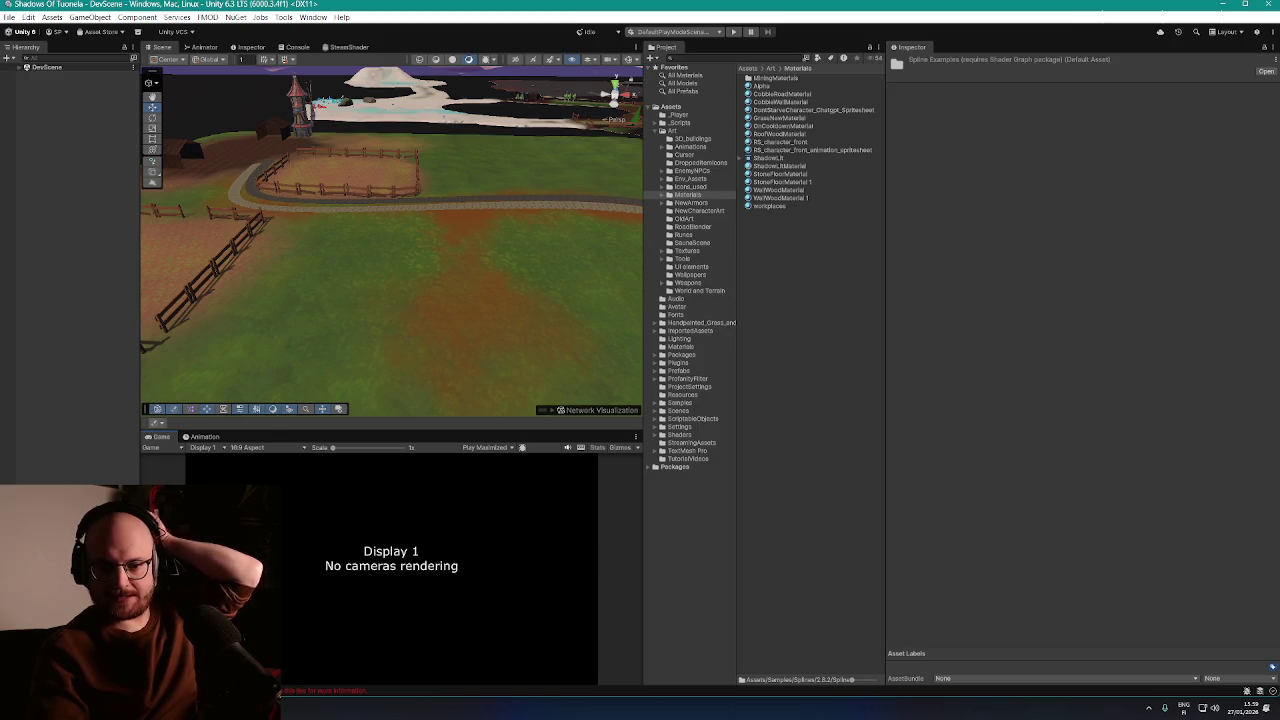
{"action": "key", "text": "alt+Tab"}
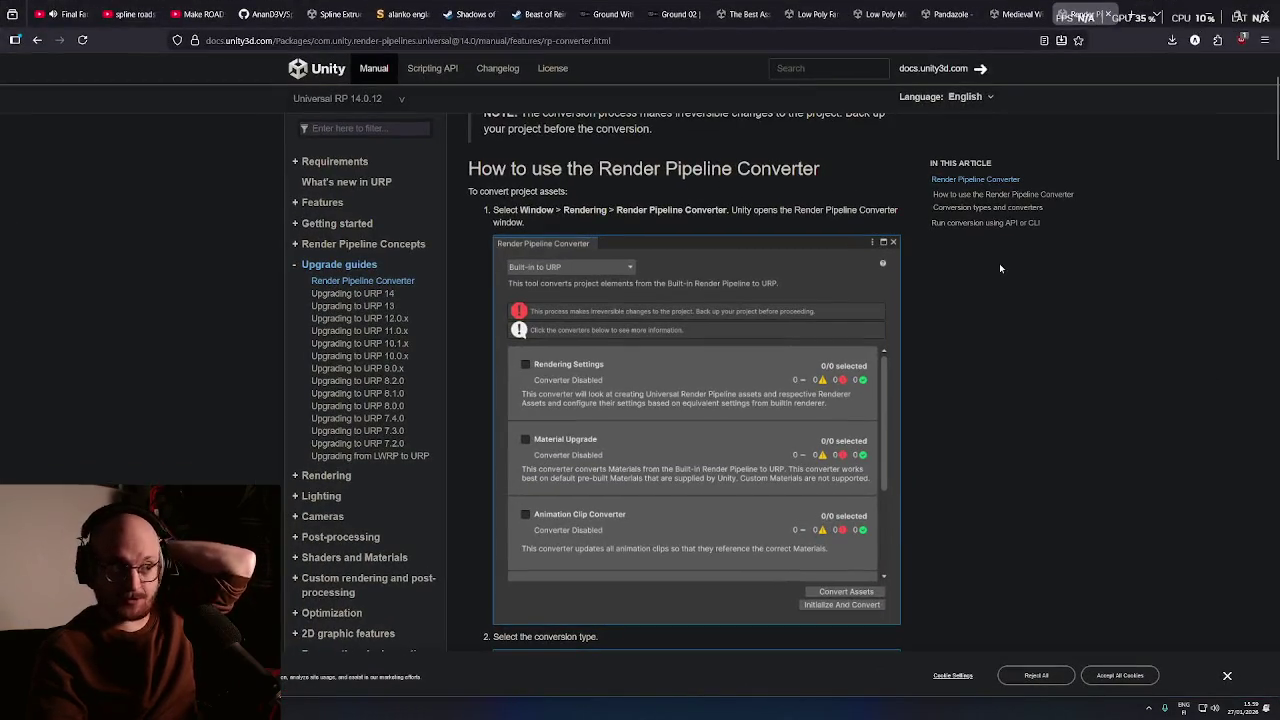
{"action": "left_click", "coordinate": [1128, 14]}
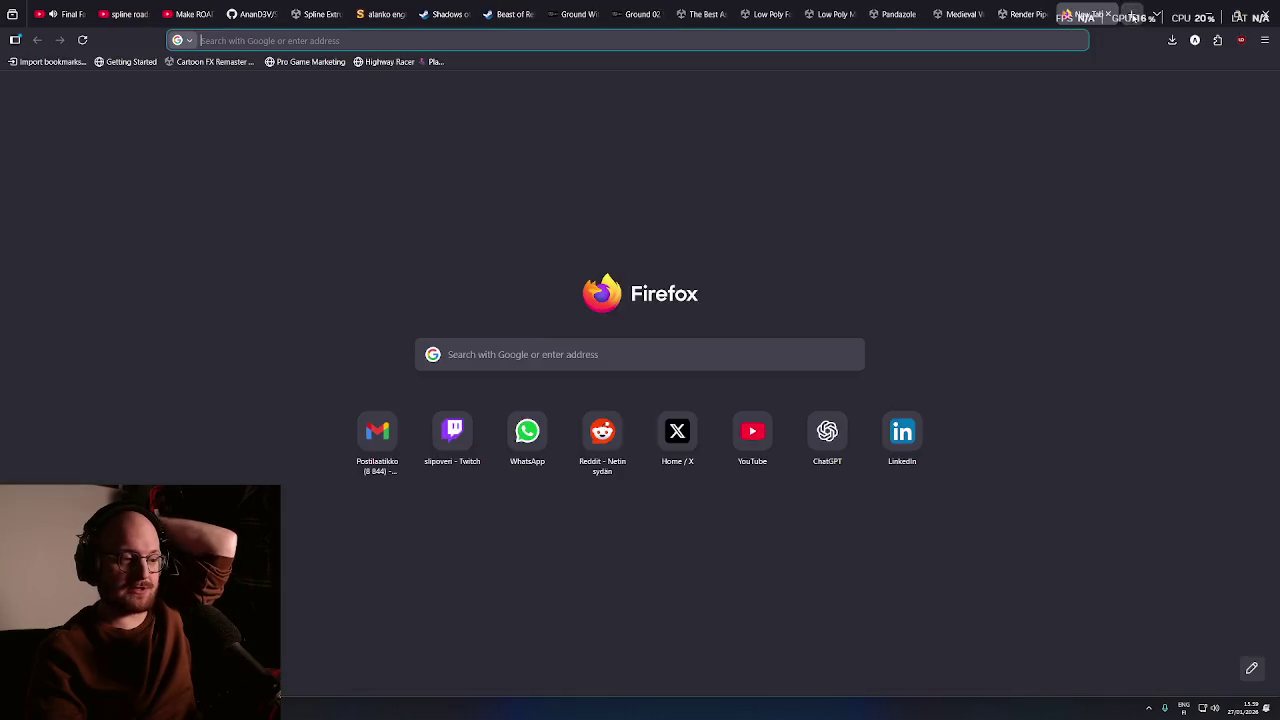
Bring up the Twitch channel search results and expand the Followed Channels list
{"action": "left_click", "coordinate": [457, 442]}
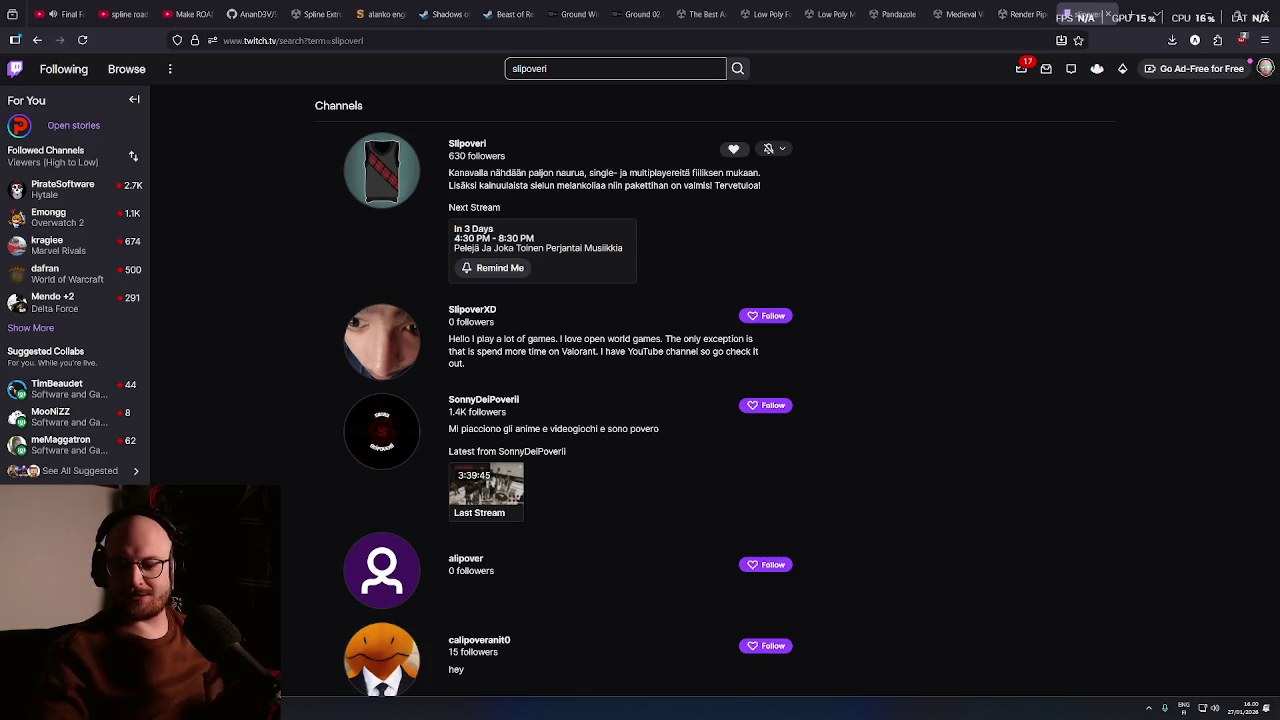
{"action": "left_click", "coordinate": [30, 328]}
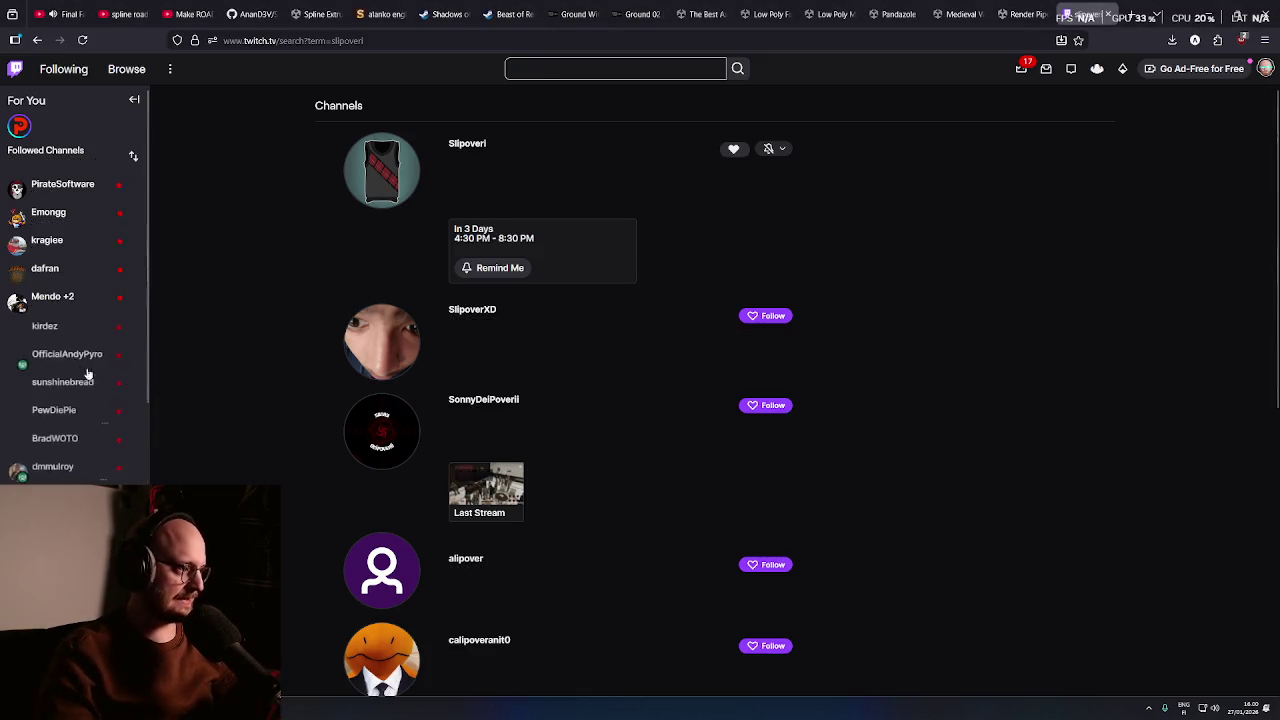
{"action": "scroll", "coordinate": [111, 383], "scroll_direction": "down", "scroll_amount": 1}
{"action": "scroll", "coordinate": [75, 280], "scroll_direction": "down", "scroll_amount": 2}
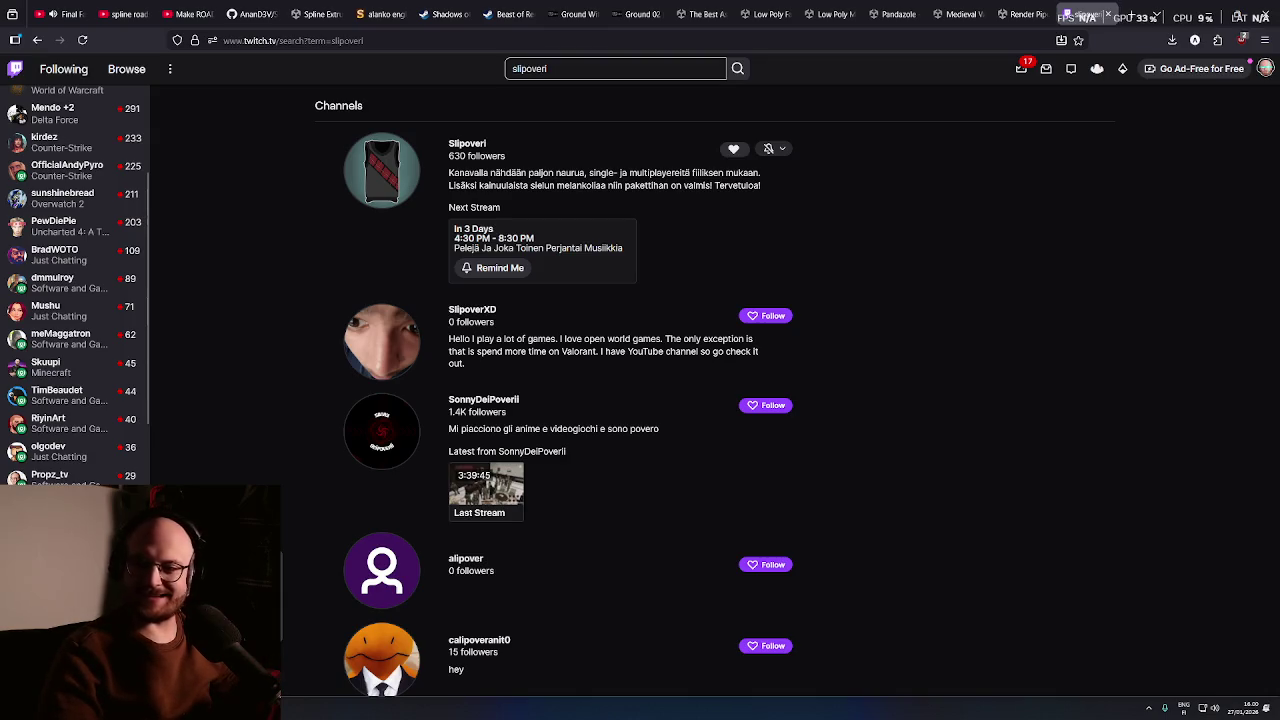
{"action": "scroll", "coordinate": [75, 460], "scroll_direction": "down", "scroll_amount": 1}
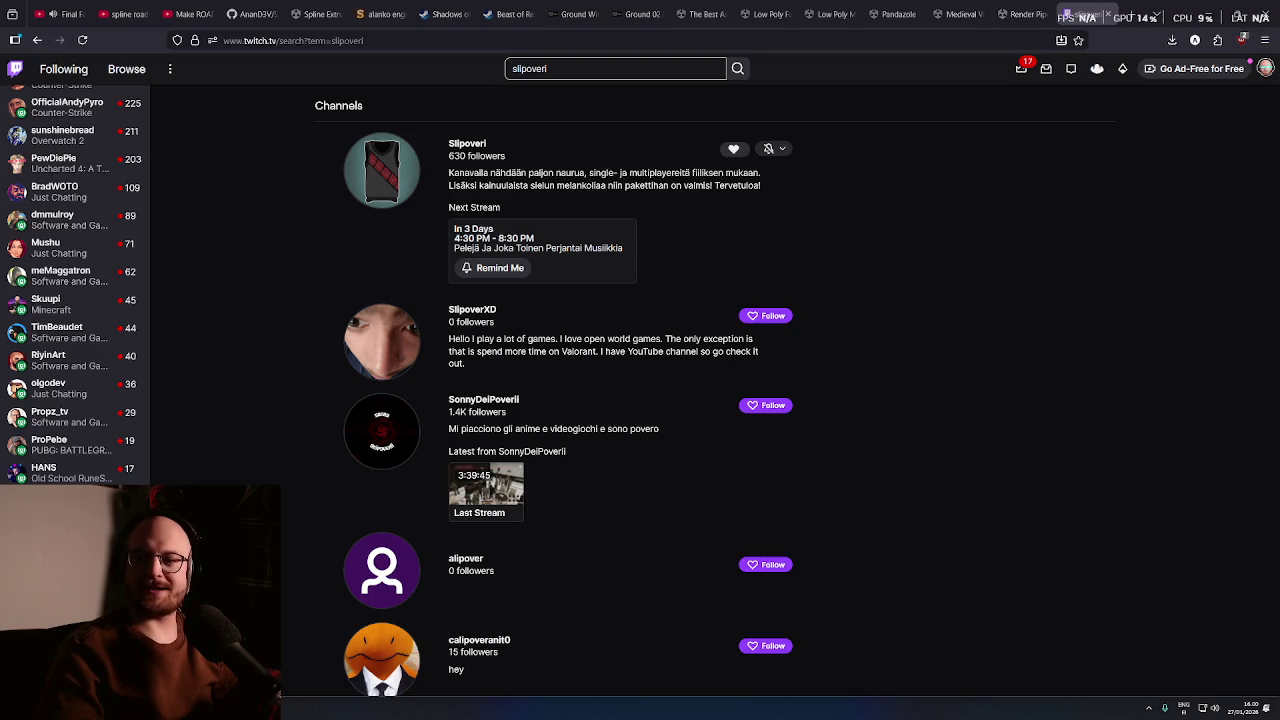
Glance over the sign-up spreadsheet in Google Sheets, then return to the Twitch results
{"action": "left_click", "coordinate": [1085, 15]}
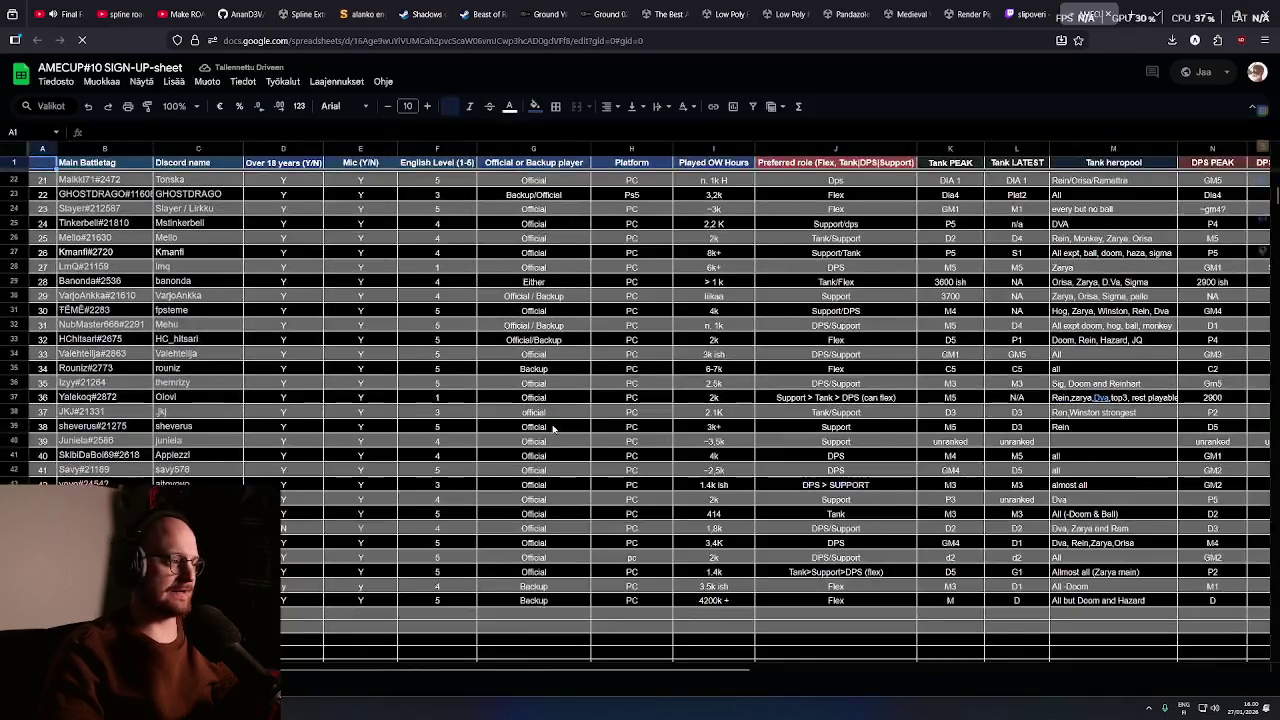
{"action": "scroll", "coordinate": [560, 434], "scroll_direction": "down", "scroll_amount": 2}
{"action": "scroll", "coordinate": [576, 434], "scroll_direction": "up", "scroll_amount": 2}
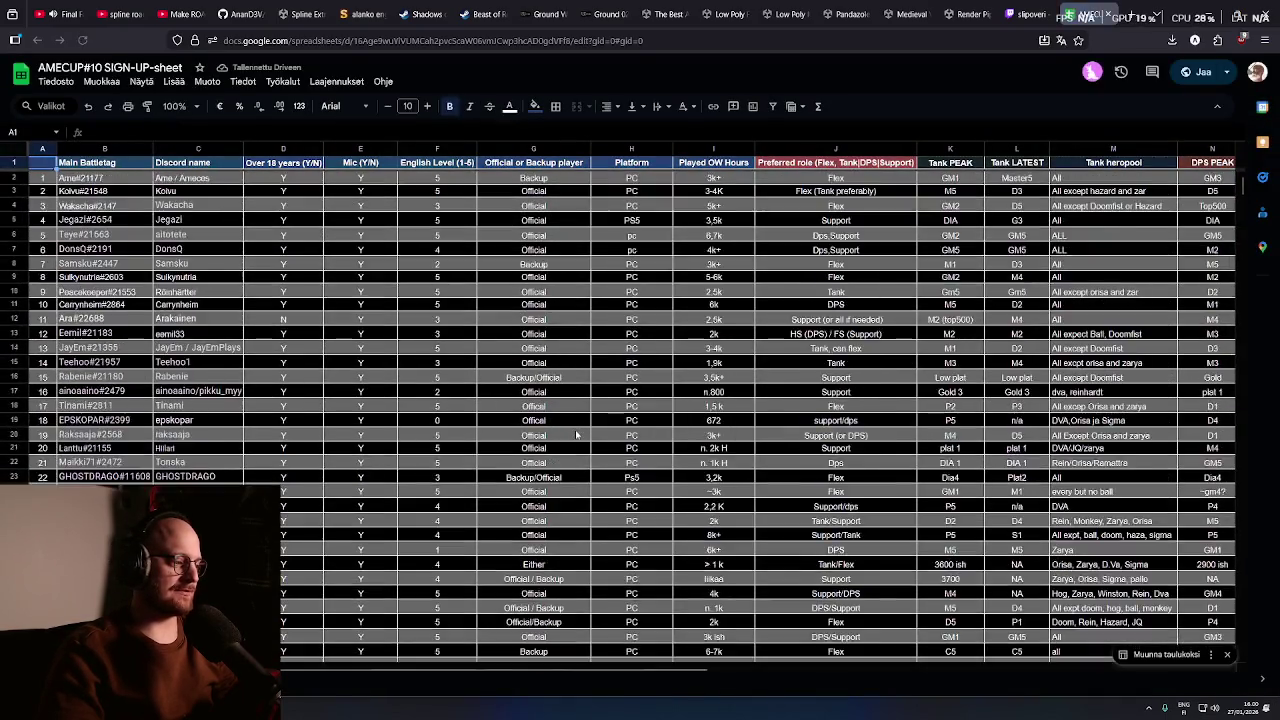
{"action": "scroll", "coordinate": [576, 434], "scroll_direction": "down", "scroll_amount": 2}
{"action": "left_click", "coordinate": [1030, 14]}
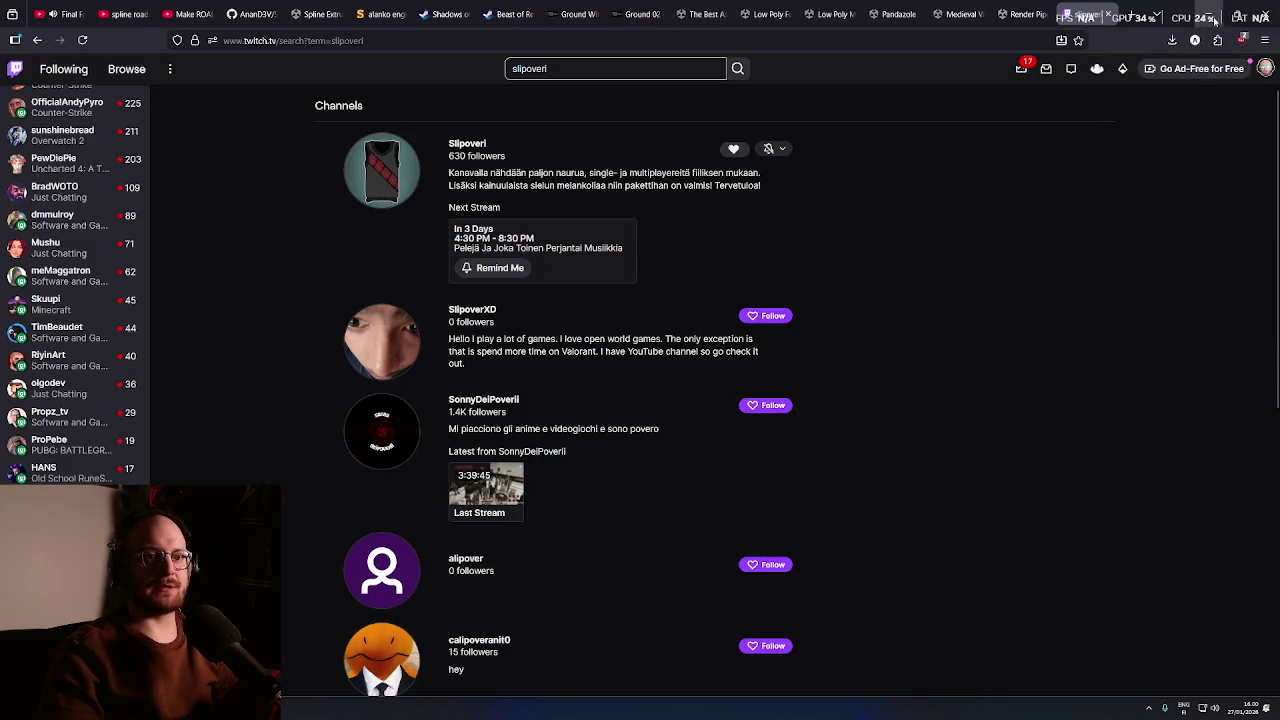
Open a followed streamer's live game-development stream from the Followed Channels sidebar
{"action": "scroll", "coordinate": [122, 412], "scroll_direction": "up", "scroll_amount": 5}
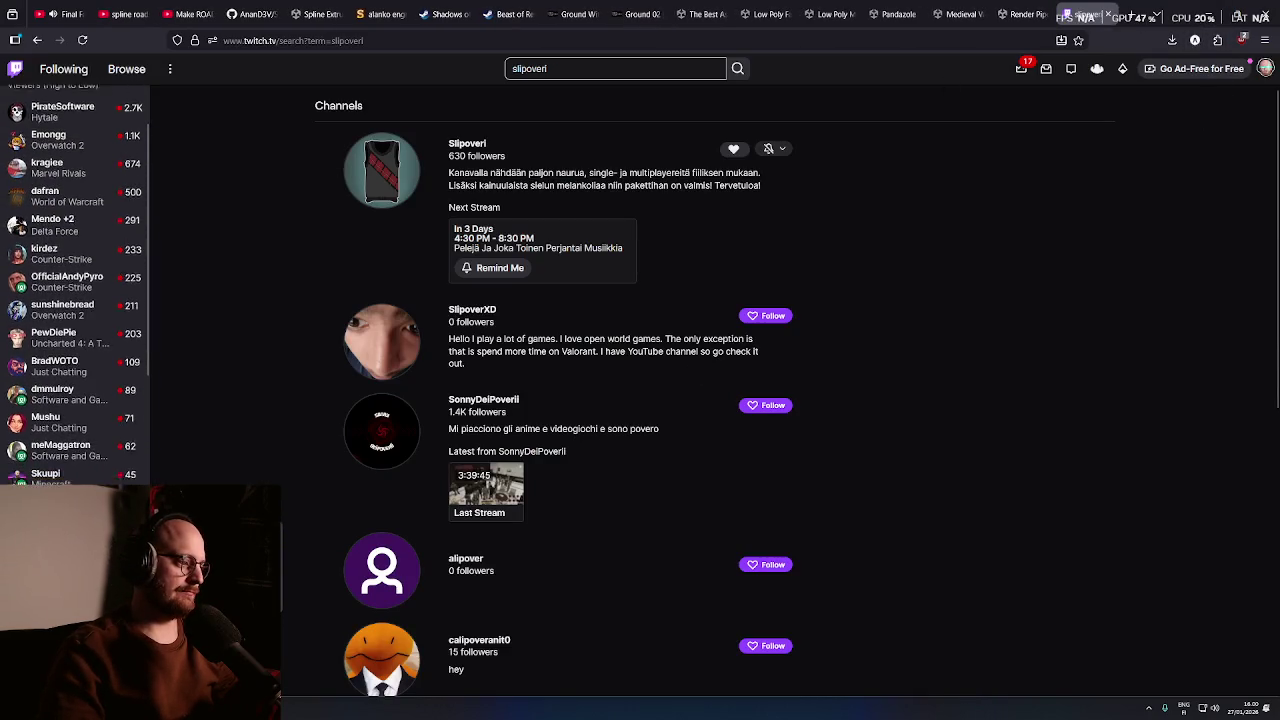
{"action": "scroll", "coordinate": [78, 285], "scroll_direction": "down", "scroll_amount": 1}
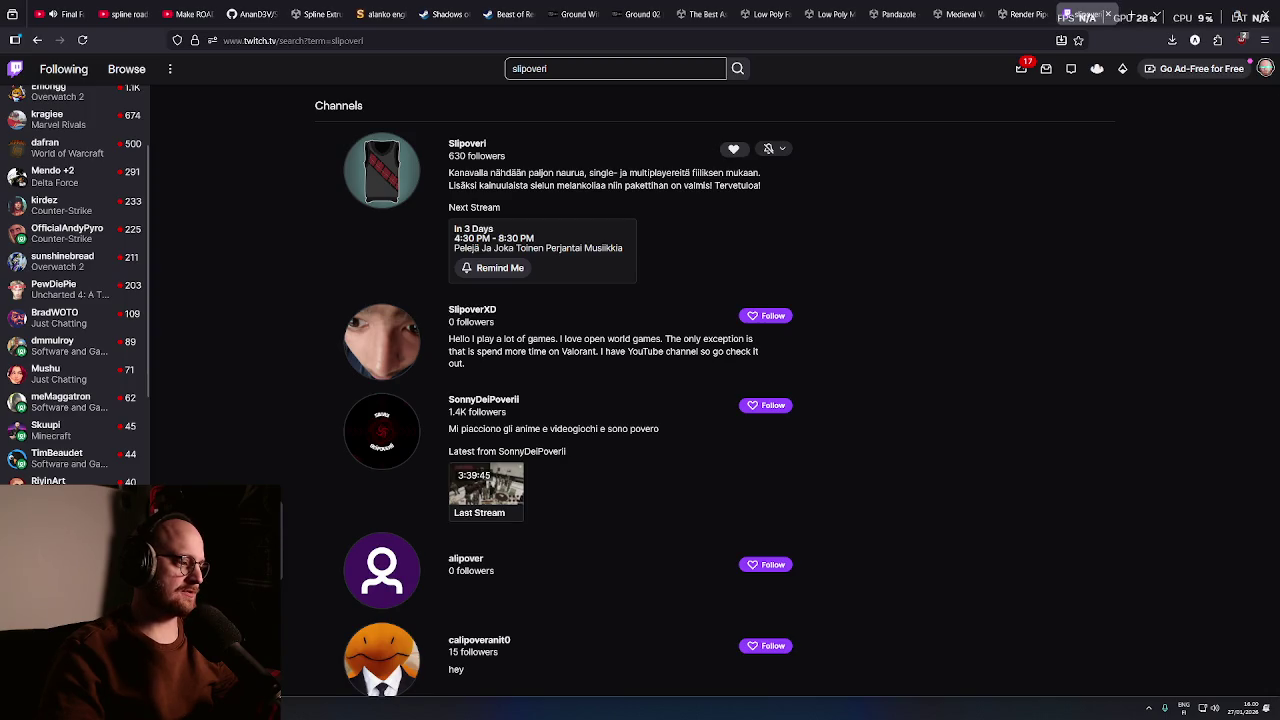
{"action": "left_click", "coordinate": [78, 467]}
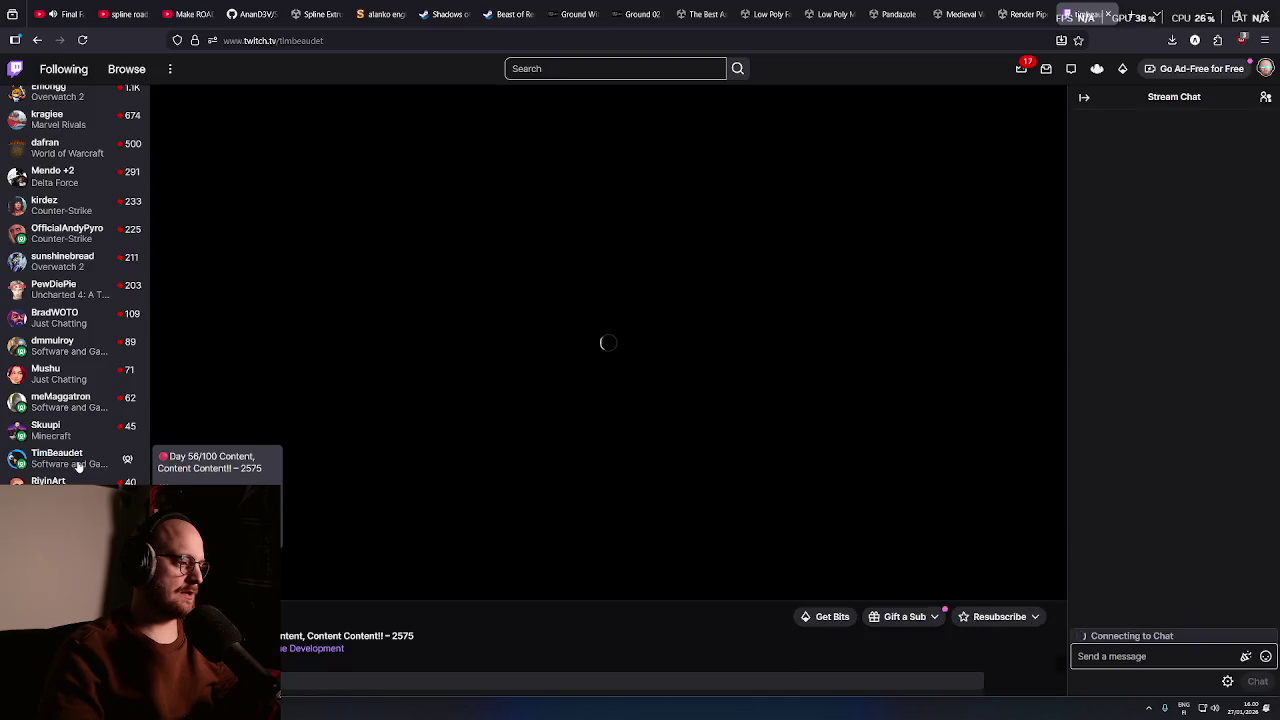